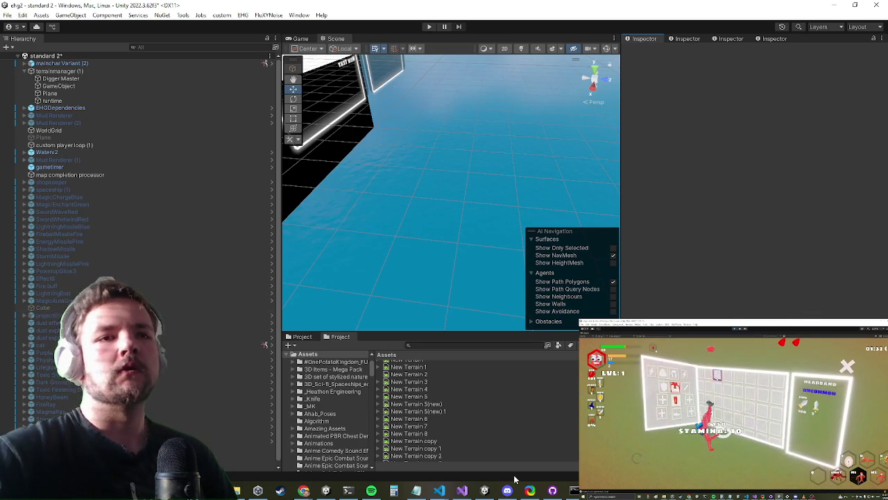
Check Visual Studio briefly, then select the New Terrain 5(new) 1 terrain data asset in Assets
left_click(461, 490)
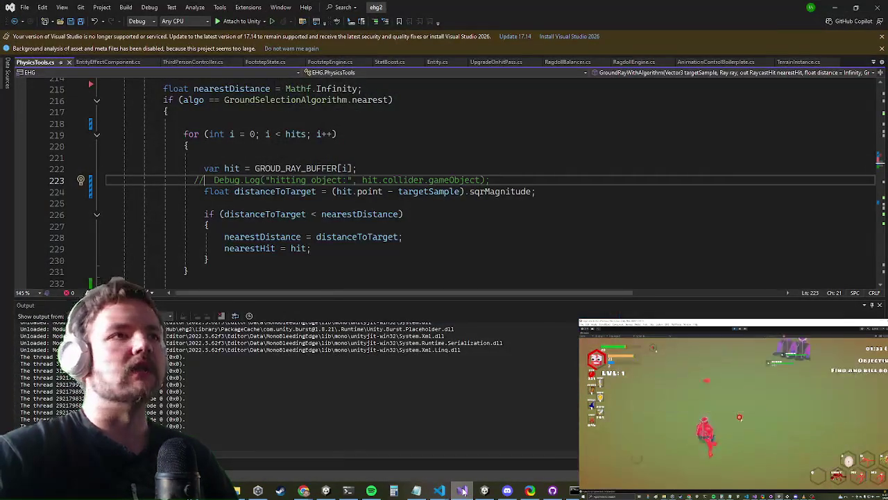
left_click(462, 491)
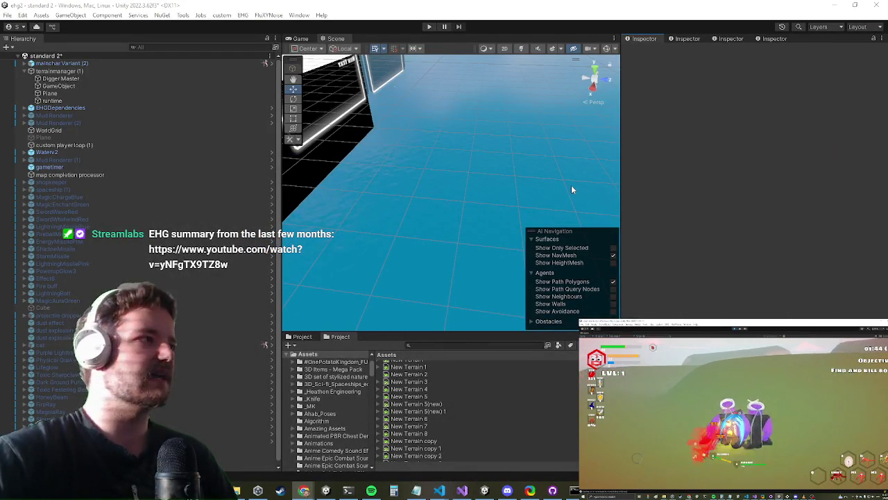
scroll(449, 226, "up", 2)
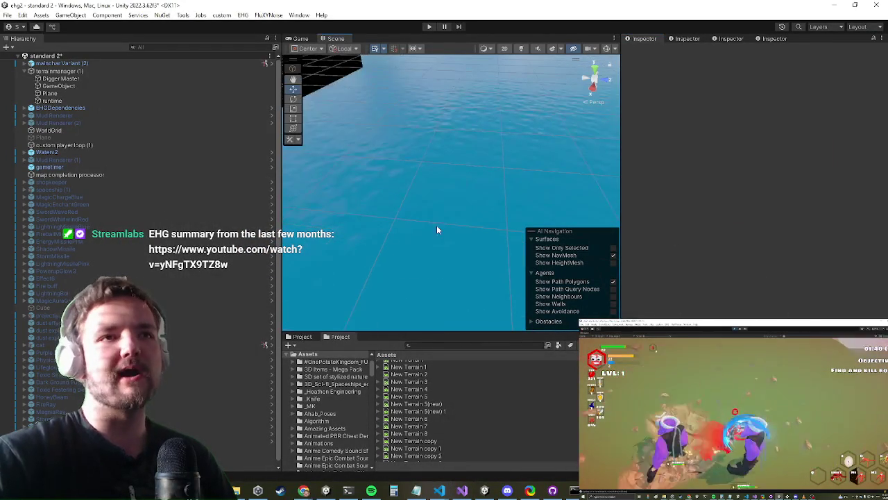
left_click(463, 492)
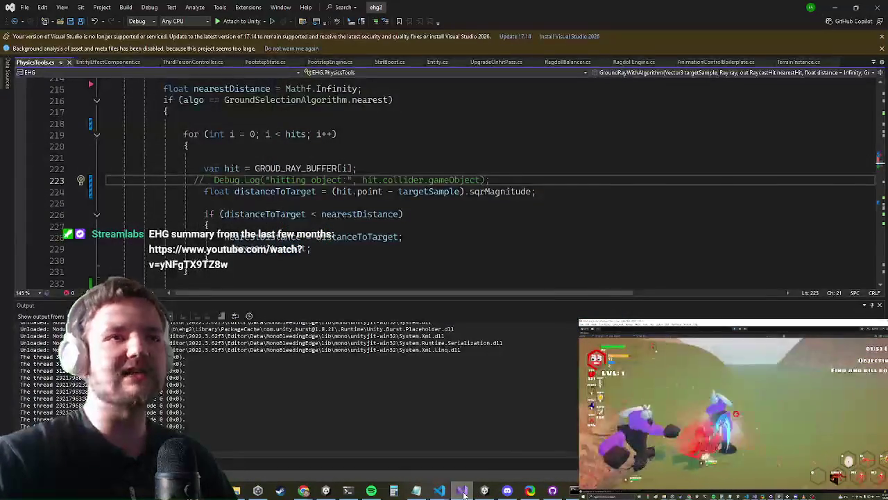
left_click(463, 493)
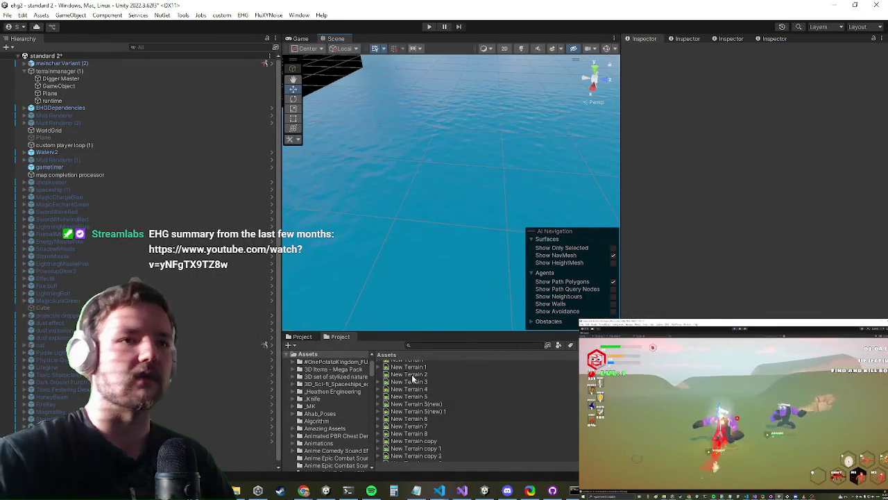
left_click(410, 412)
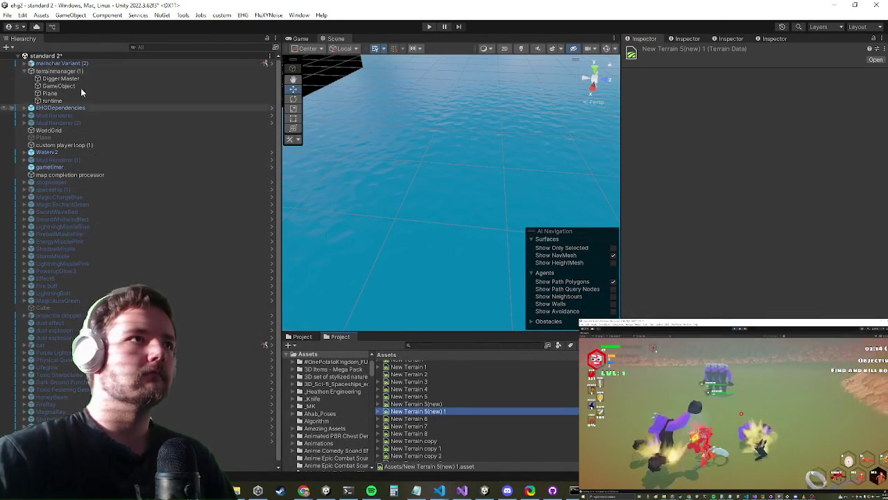
left_click(432, 346)
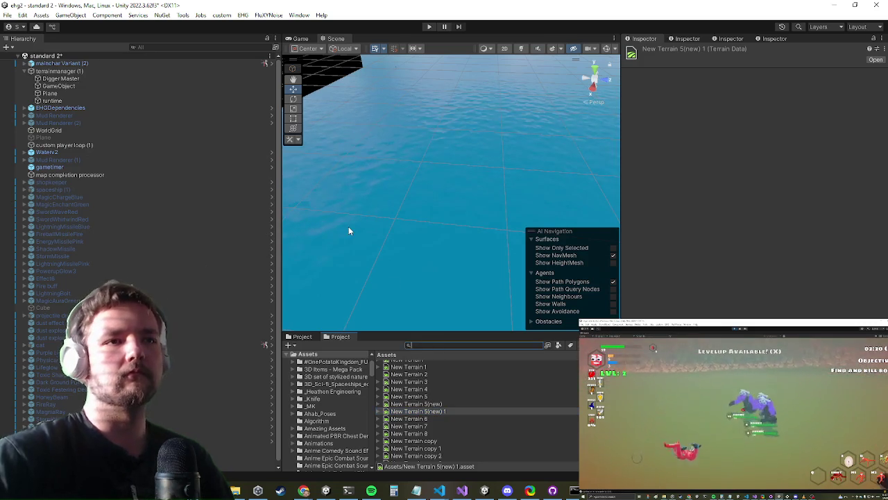
Search for 'level sele', open the level selection prefab and select its Terrain object
type("level sele")
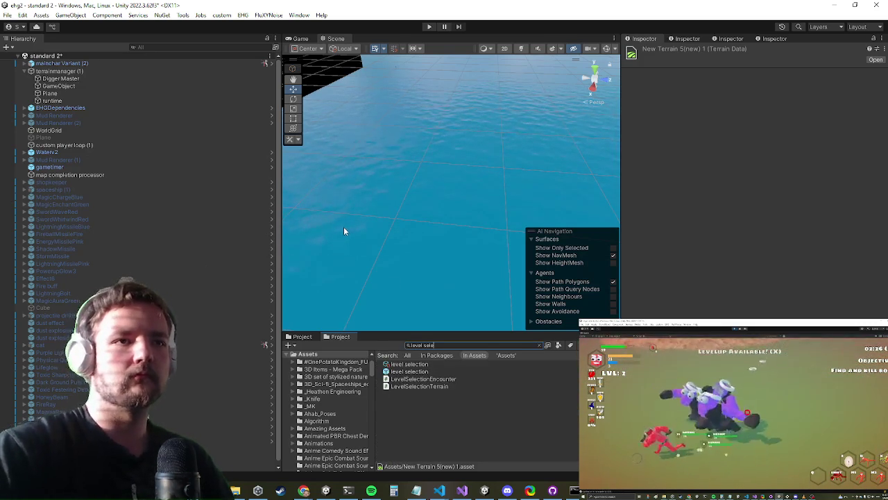
left_click(409, 373)
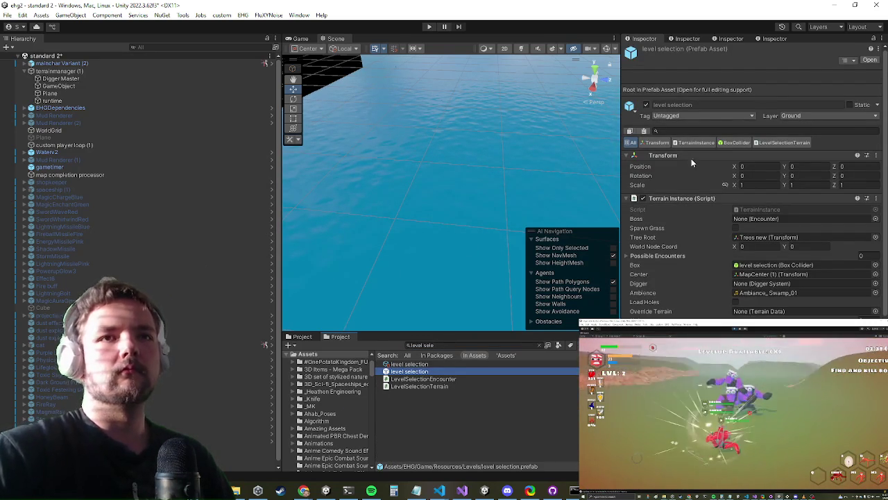
left_click(869, 59)
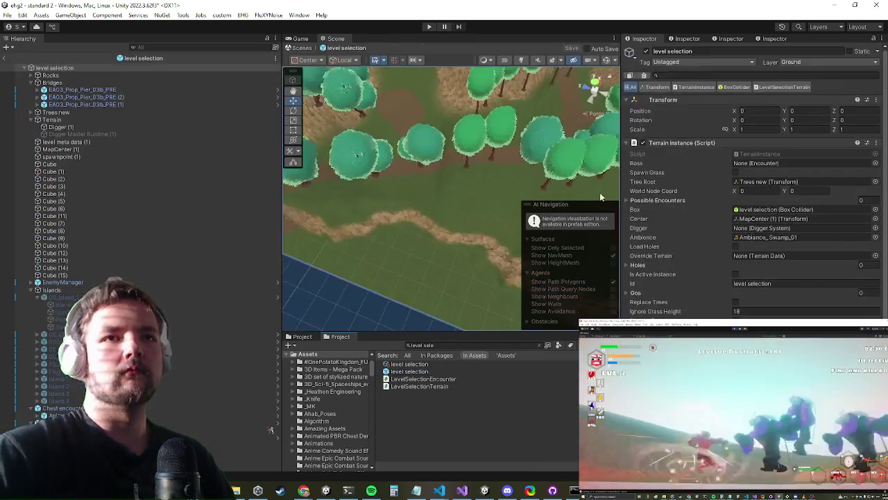
left_click(120, 120)
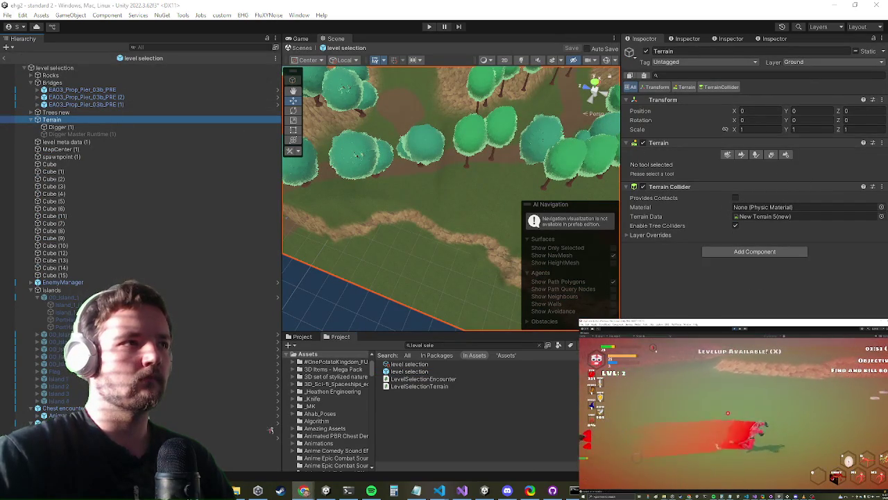
left_click(881, 143)
In Debug Inspector mode, assign New Terrain 5(new) 1 as the terrain's Terrain Data
left_click(884, 39)
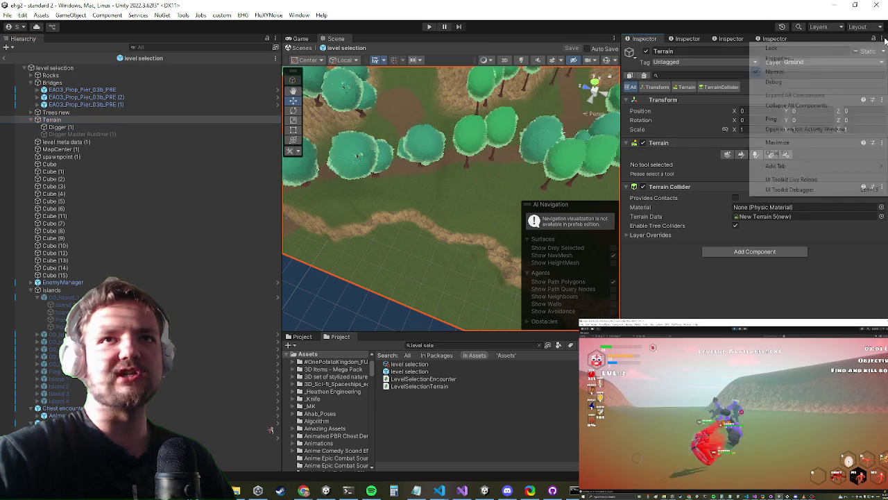
left_click(884, 39)
left_click(825, 84)
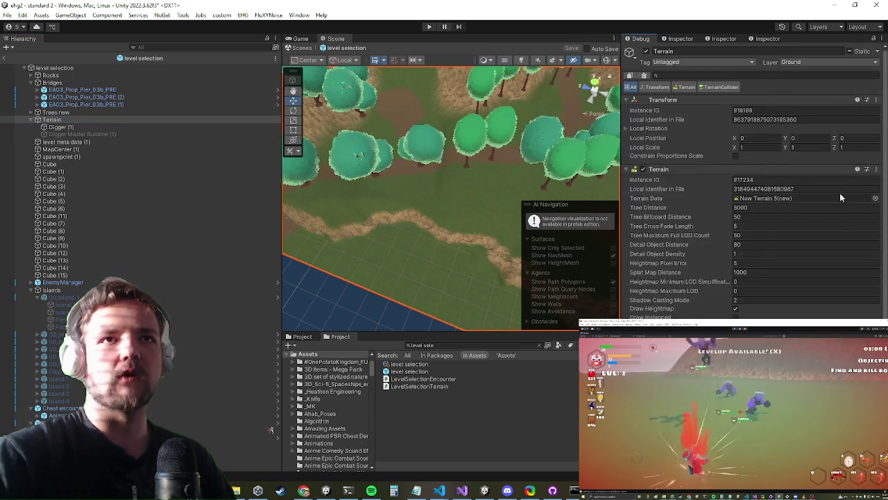
scroll(819, 199, "down", 2)
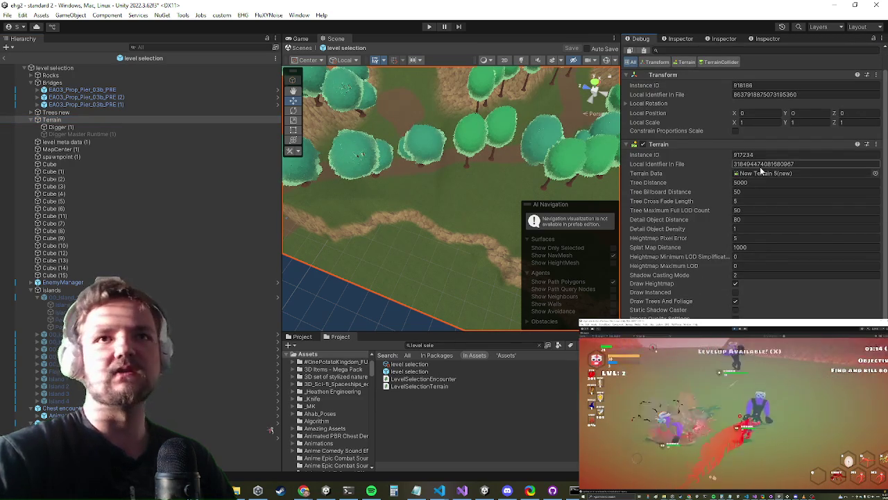
left_click(758, 175)
mouse_move(429, 420)
left_mouse_down()
mouse_move(694, 208)
mouse_move(782, 173)
left_mouse_up()
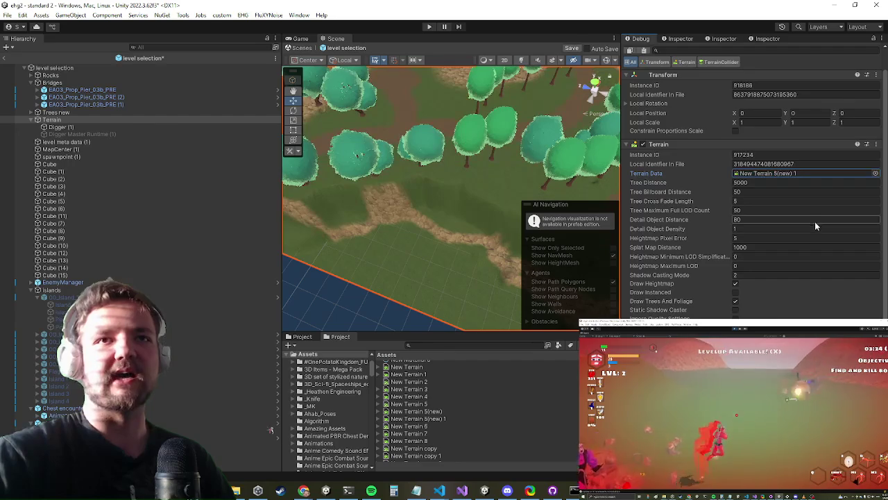
Return the Inspector to Normal mode and exit Prefab Mode back to the standard 2 scene
scroll(812, 222, "down", 3)
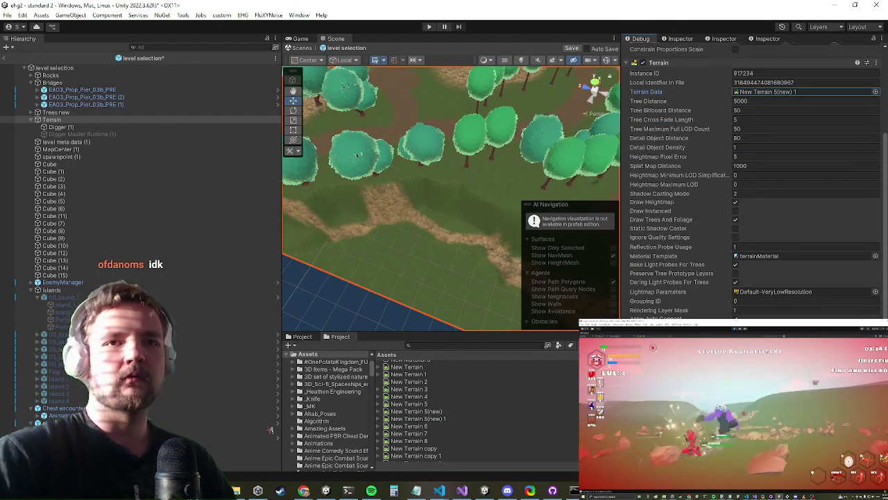
scroll(436, 165, "up", 2)
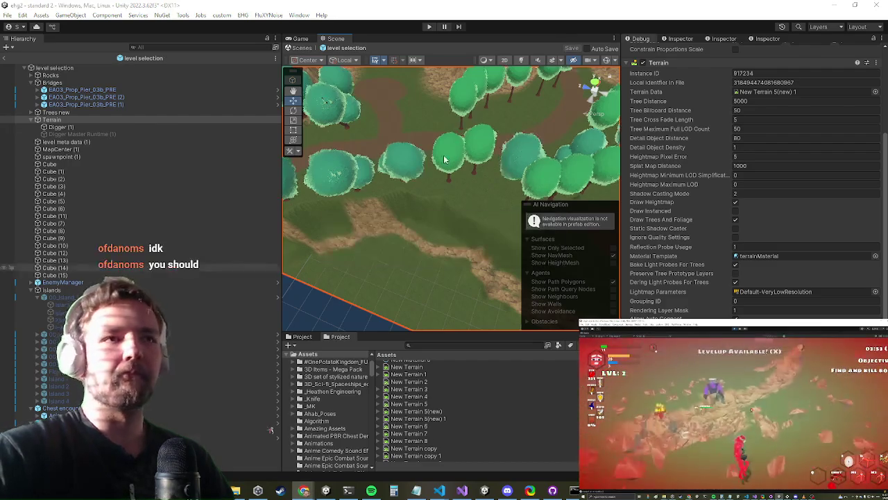
left_click(882, 40)
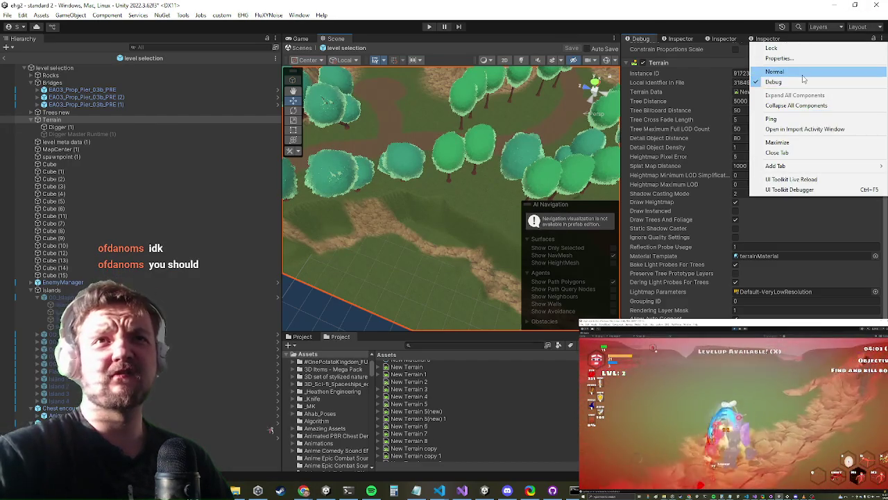
left_click(868, 79)
left_click_drag(393, 215, 389, 228)
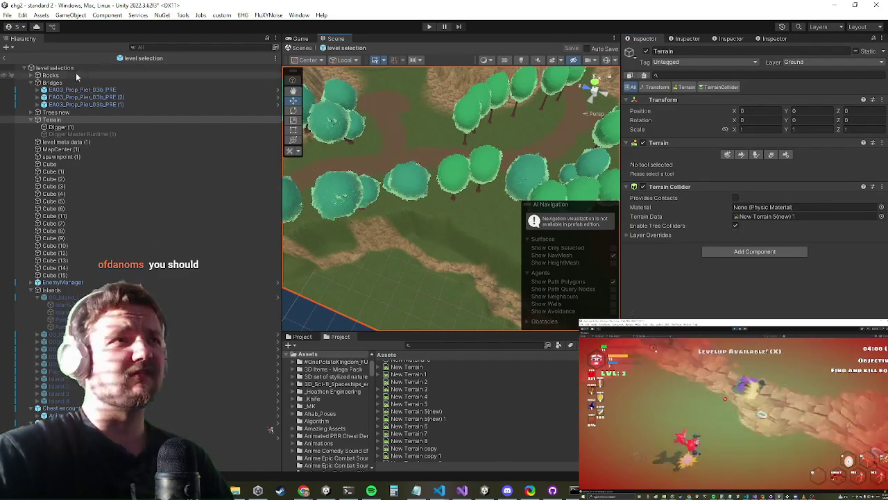
left_click(11, 62)
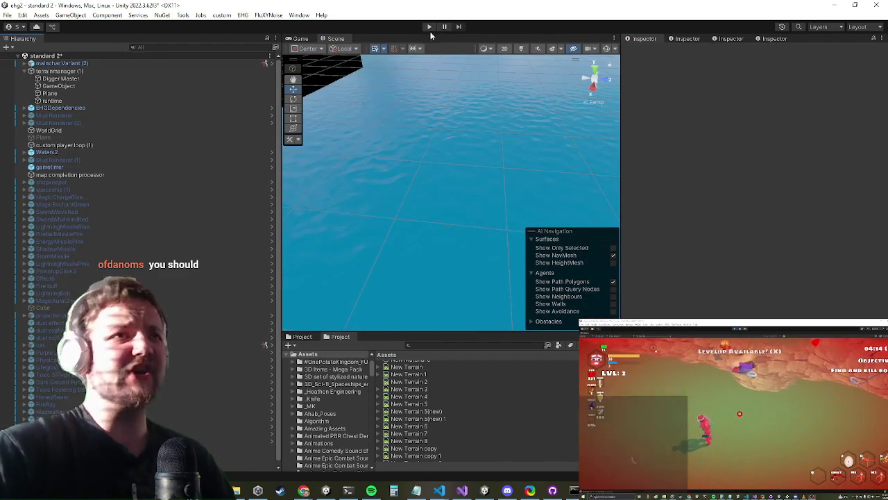
left_click(428, 27)
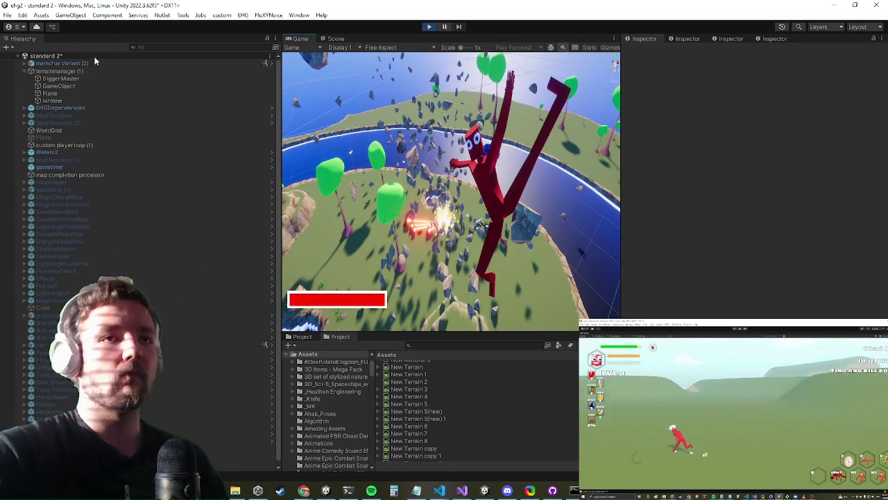
key("shift+space")
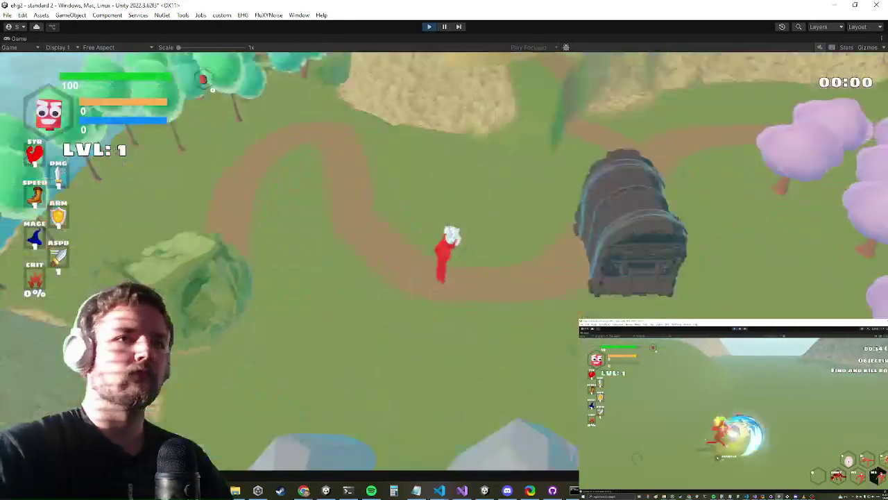
key("w")
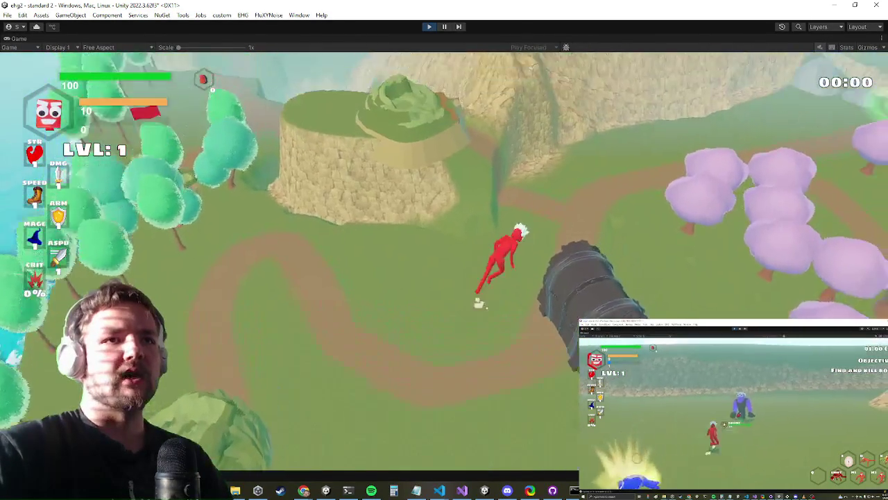
key("a")
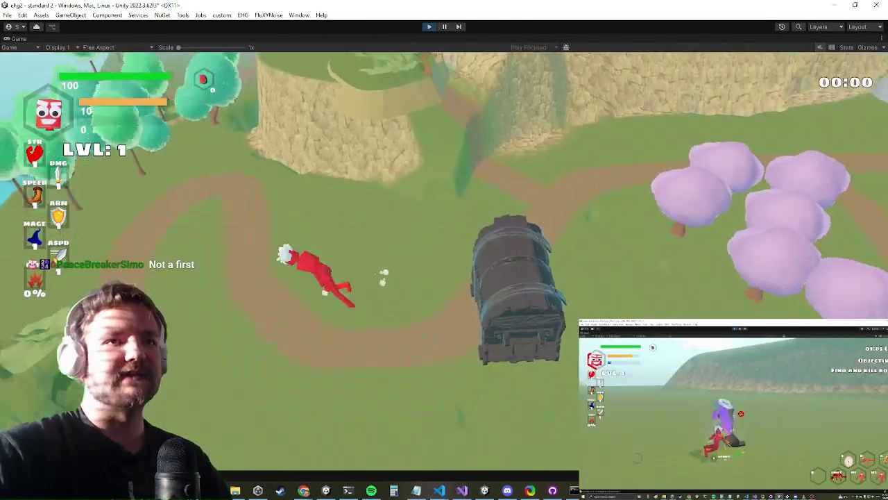
key("d")
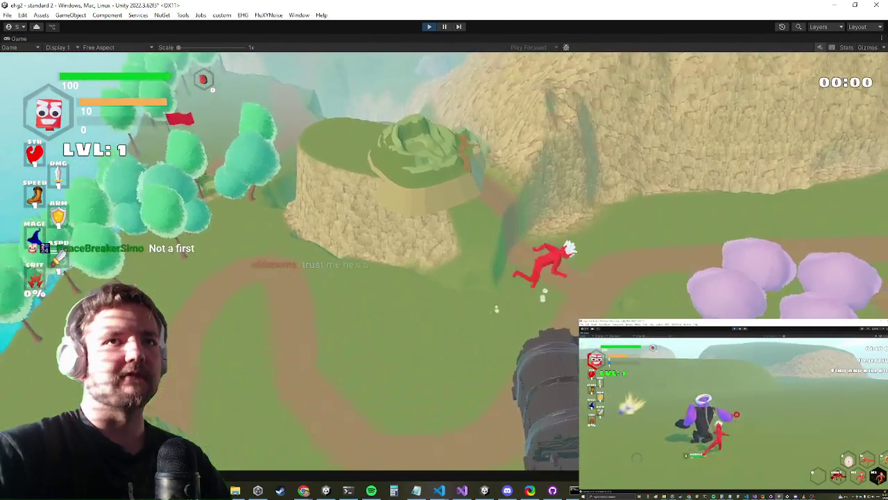
key("d")
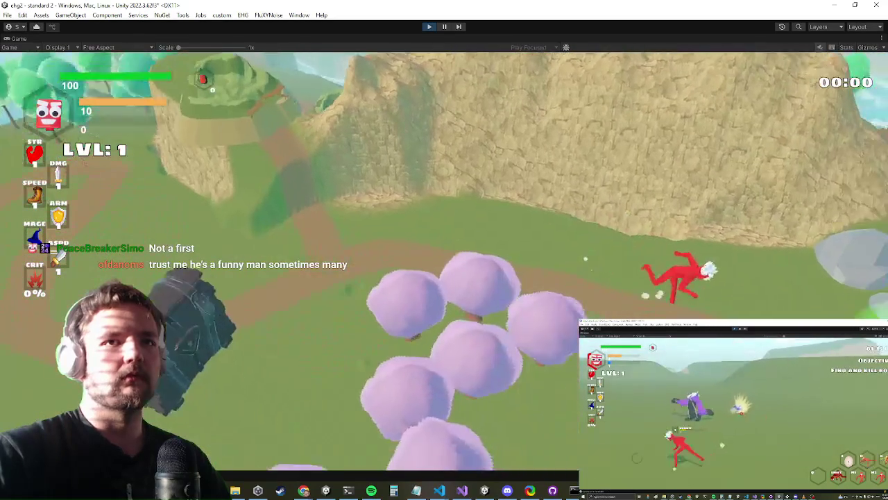
key("d")
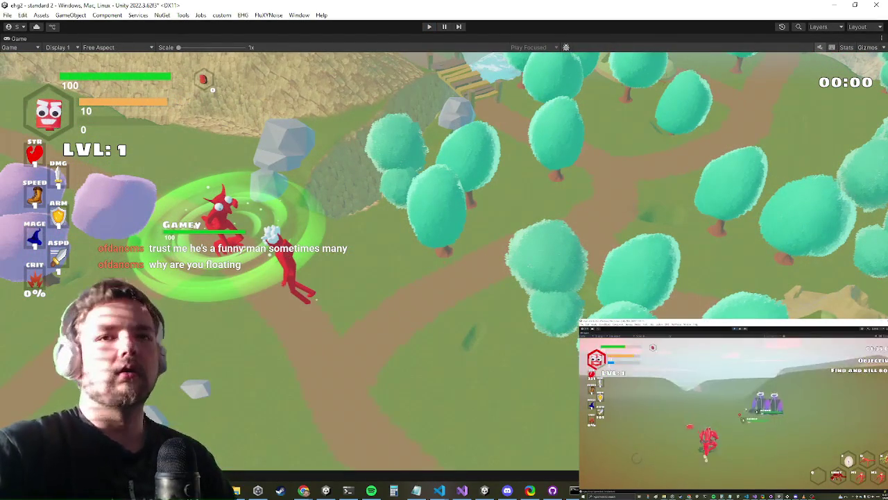
key("ctrl+p")
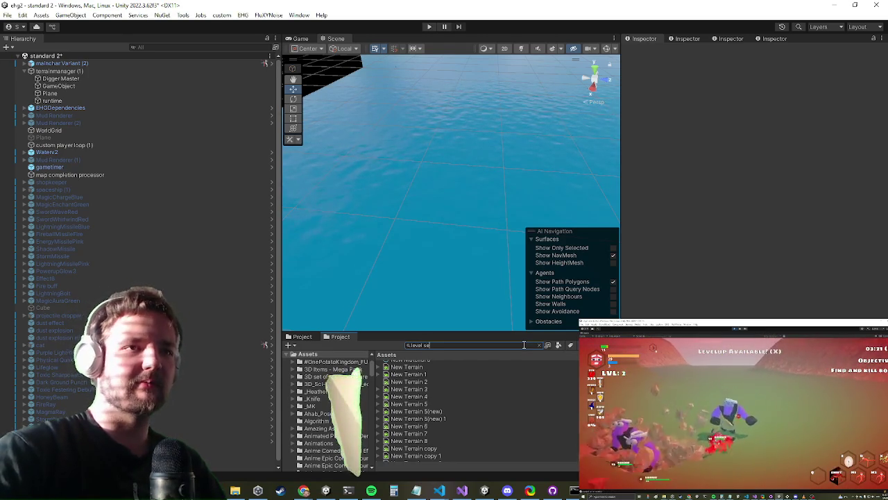
type("le")
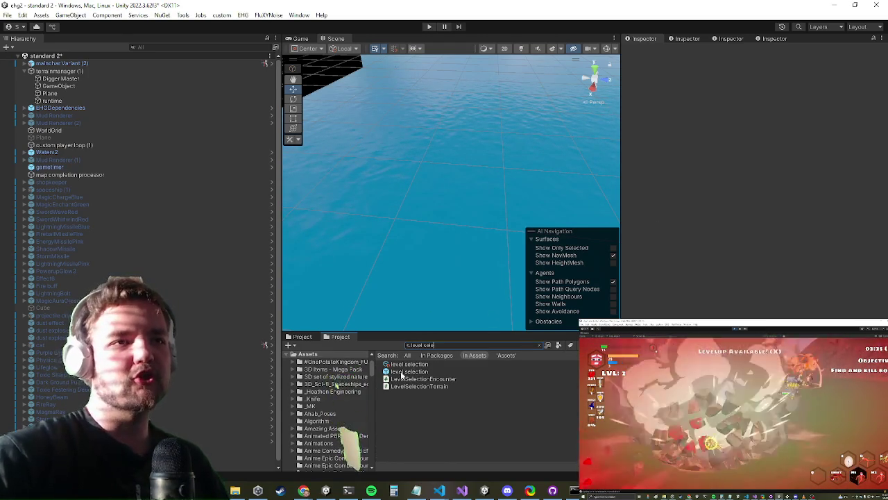
left_click(404, 372)
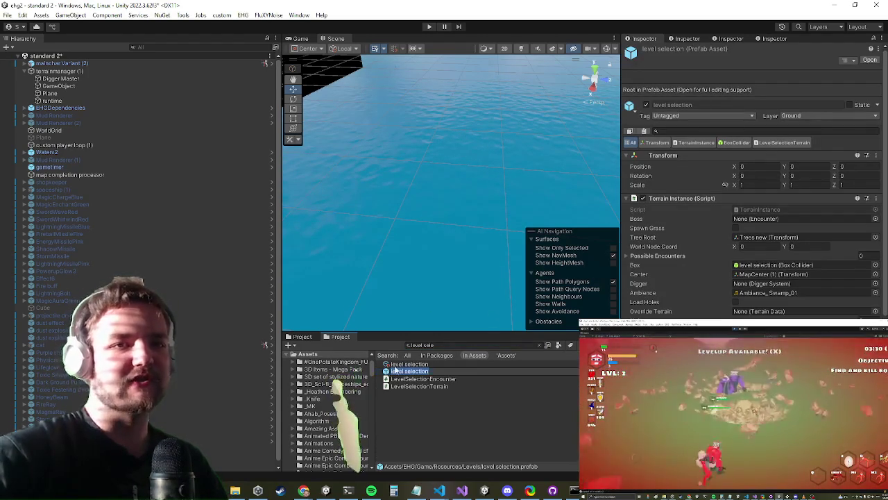
left_click(428, 405)
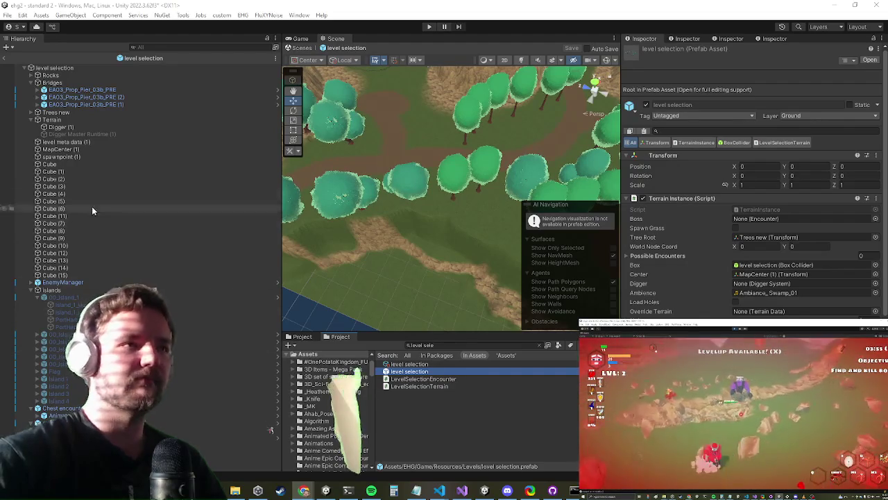
left_click_drag(397, 206, 452, 188)
scroll(452, 187, "down", 10)
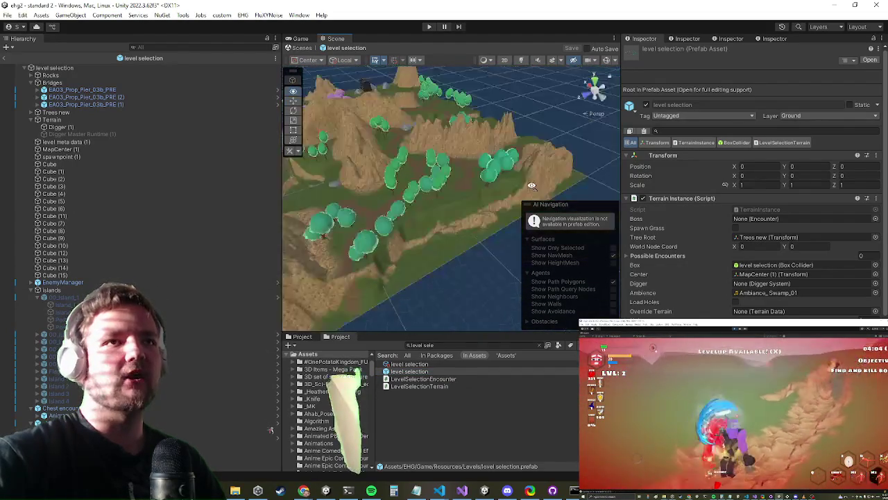
mouse_move(404, 240)
left_mouse_down()
mouse_move(575, 205)
mouse_move(383, 234)
left_mouse_up()
left_click(229, 422)
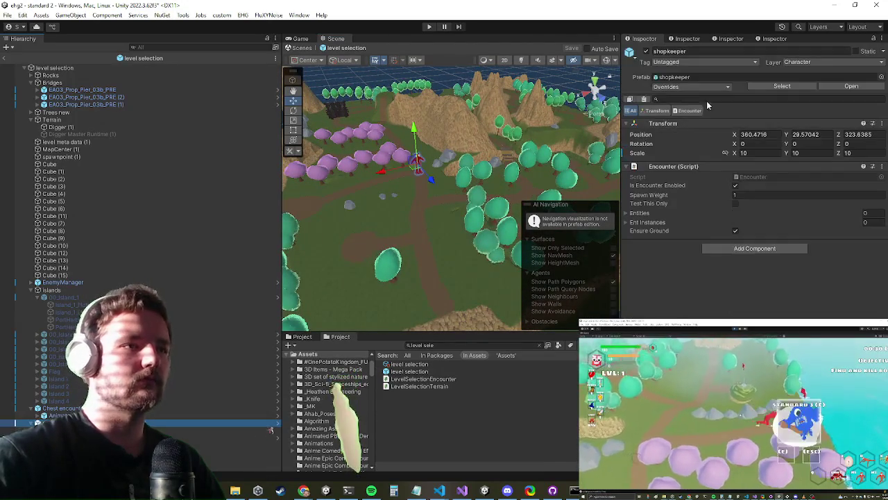
On the Terrain, choose the Set Height paint tool with height 30 and the hard round brush
scroll(453, 161, "up", 5)
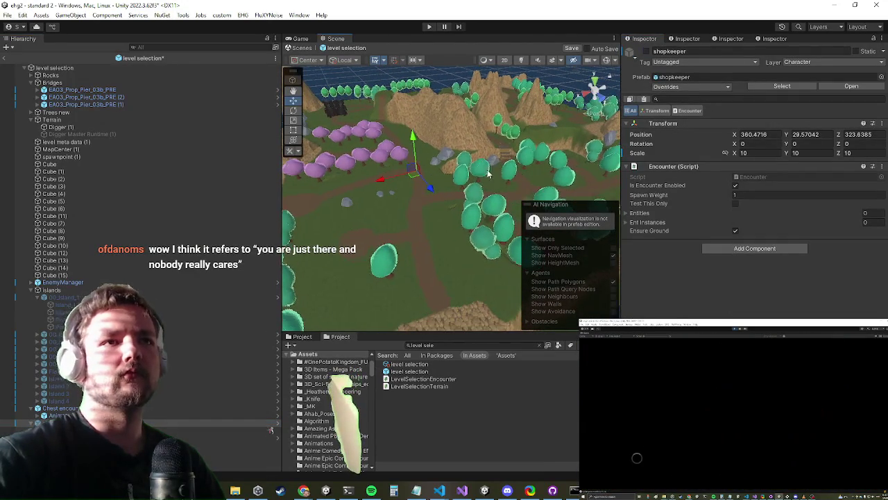
left_click(59, 121)
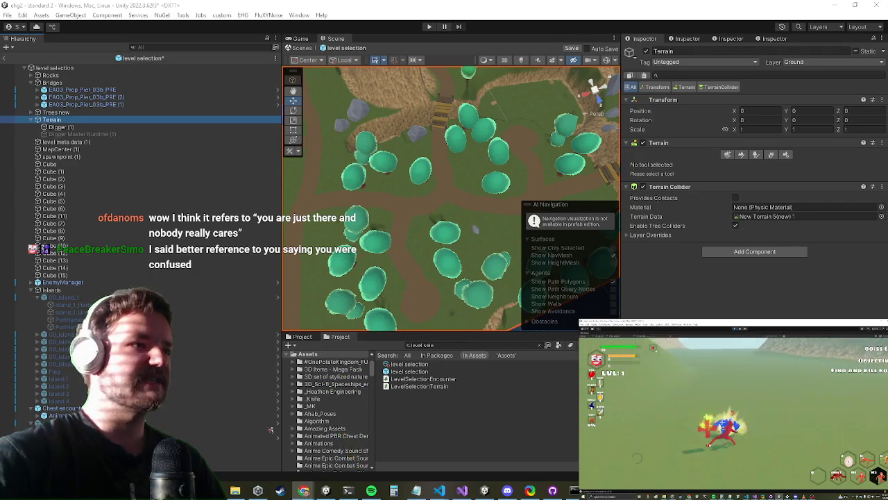
scroll(385, 188, "up", 5)
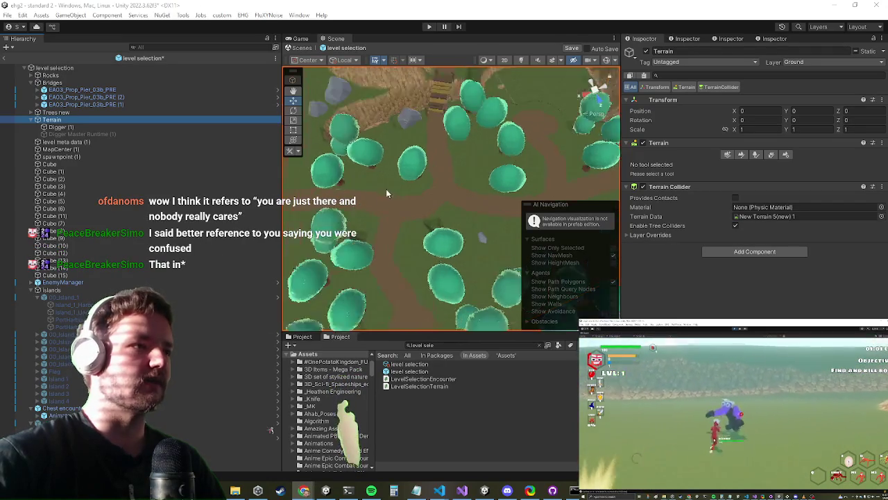
scroll(382, 195, "down", 3)
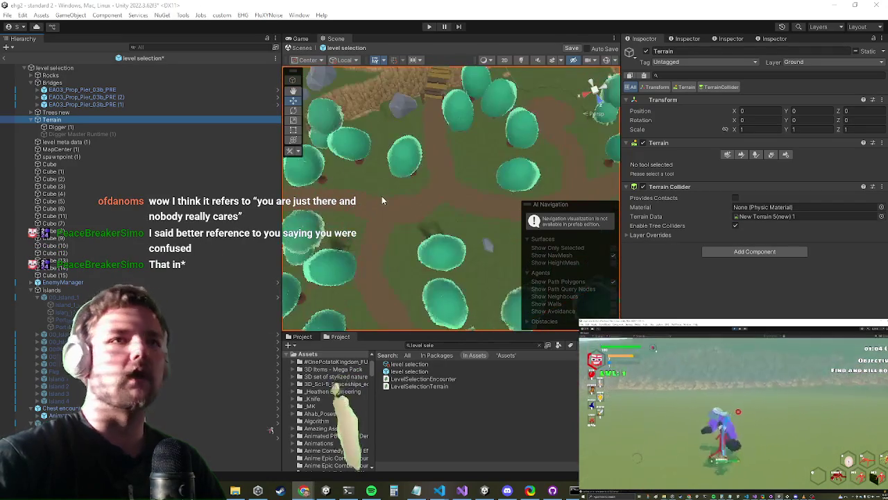
left_click(740, 155)
left_click(666, 165)
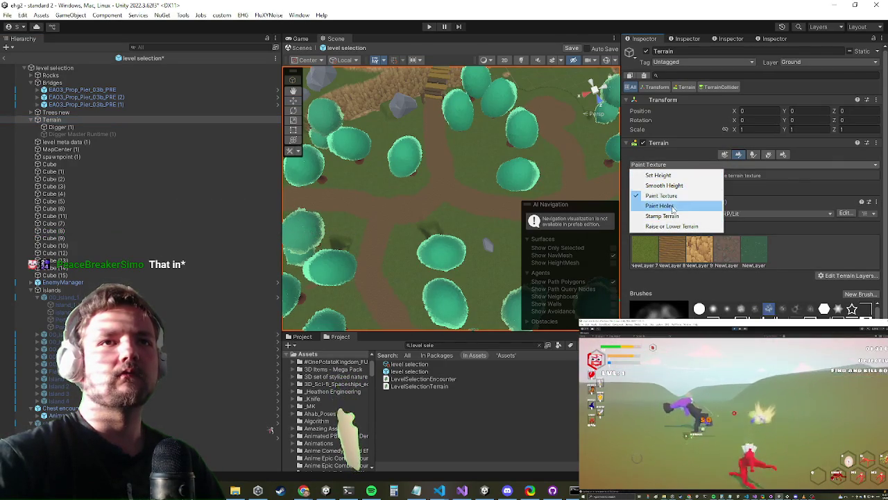
left_click(660, 175)
left_click(744, 210)
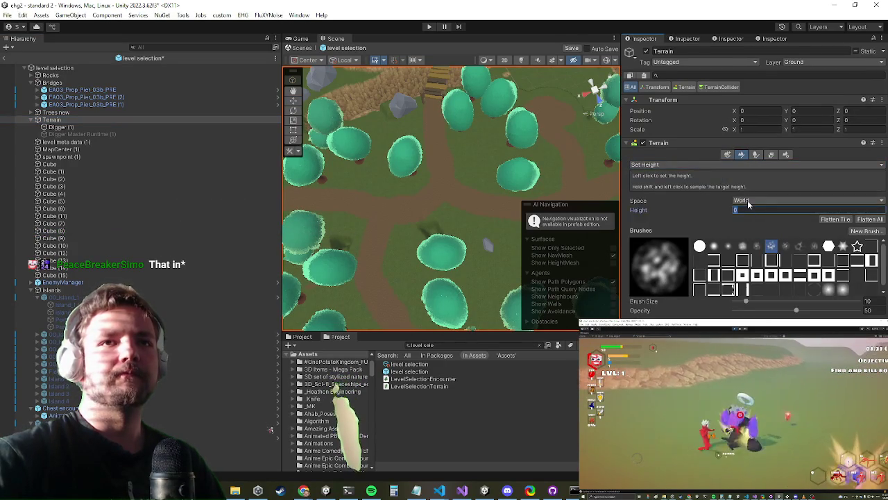
key("BackSpace")
key("BackSpace")
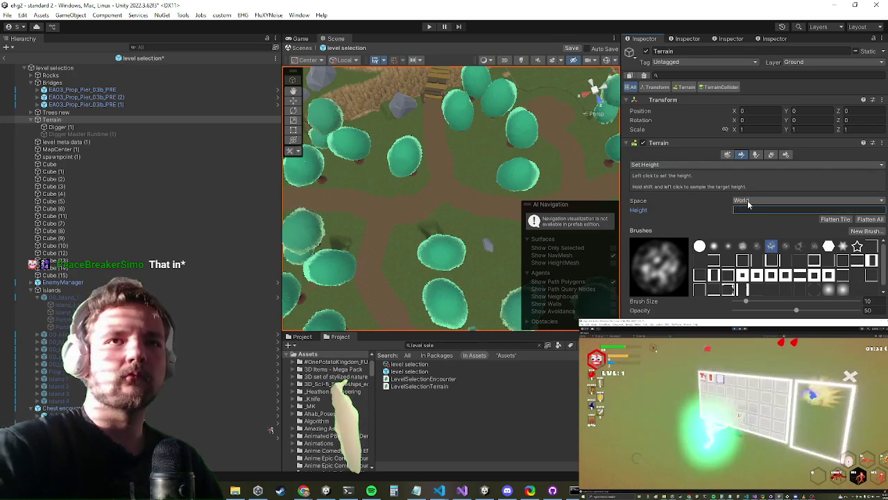
type("30")
mouse_move(392, 118)
left_mouse_down()
mouse_move(396, 248)
mouse_move(421, 223)
mouse_move(396, 223)
mouse_move(424, 219)
left_mouse_up()
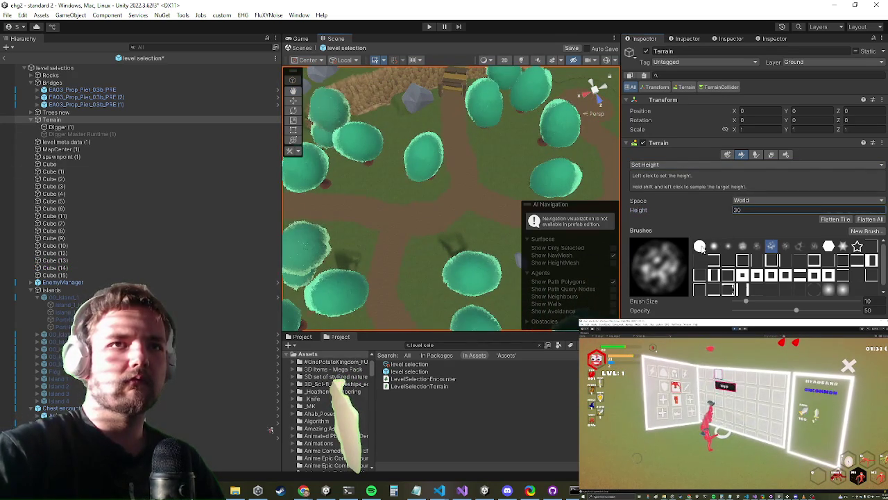
left_click(699, 246)
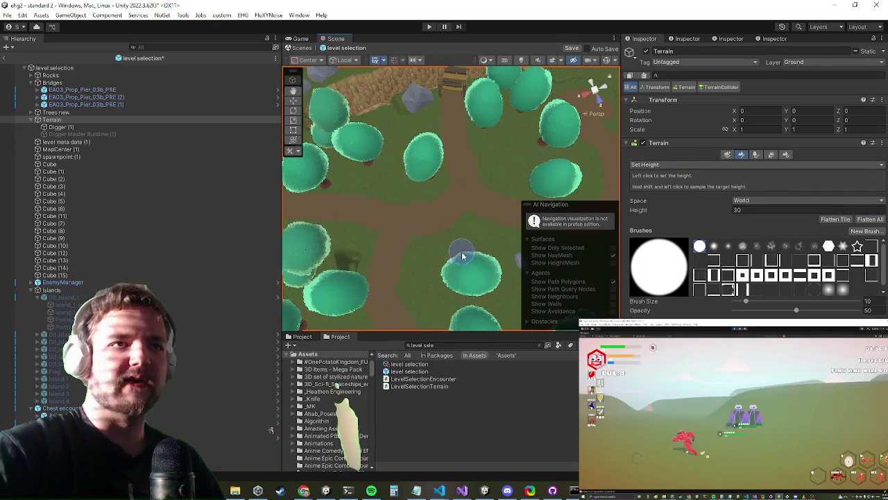
Fly the scene view over the terrain's paths and trees, then launch Microsoft Paint
scroll(350, 236, "down", 5)
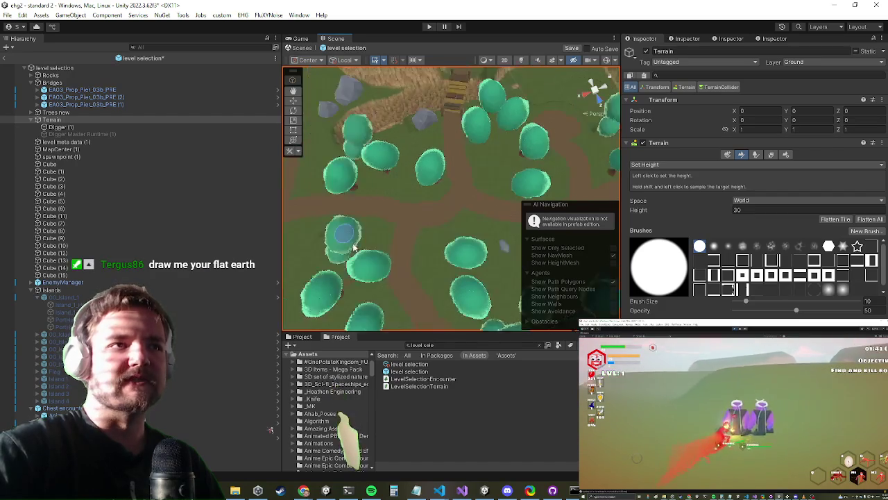
scroll(401, 207, "up", 4)
scroll(392, 211, "down", 3)
scroll(392, 202, "up", 3)
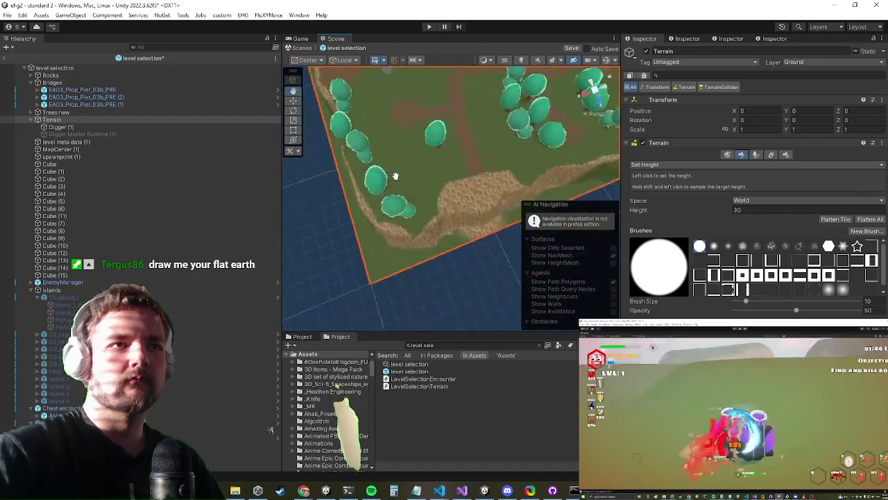
scroll(368, 190, "down", 4)
scroll(313, 222, "up", 3)
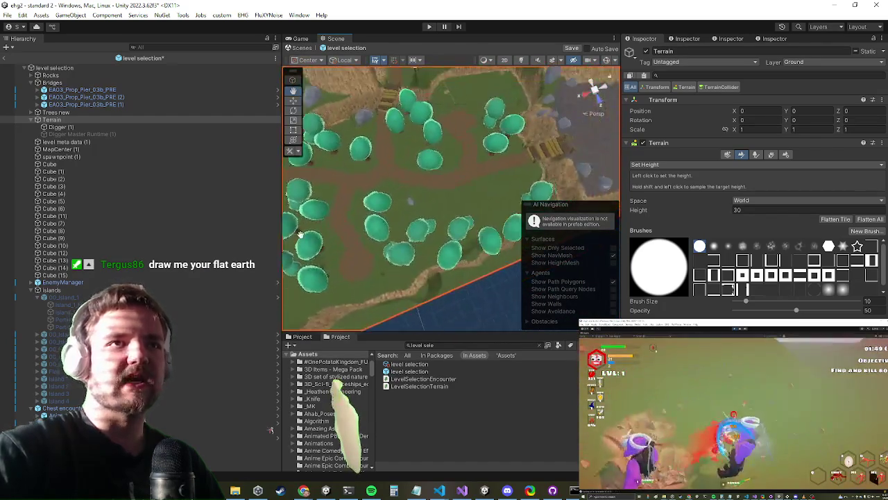
mouse_move(300, 235)
left_mouse_down()
mouse_move(381, 194)
mouse_move(461, 233)
mouse_move(453, 192)
mouse_move(470, 143)
mouse_move(443, 130)
mouse_move(407, 188)
mouse_move(476, 236)
left_mouse_up()
key("Up")
key("Up")
key("Up")
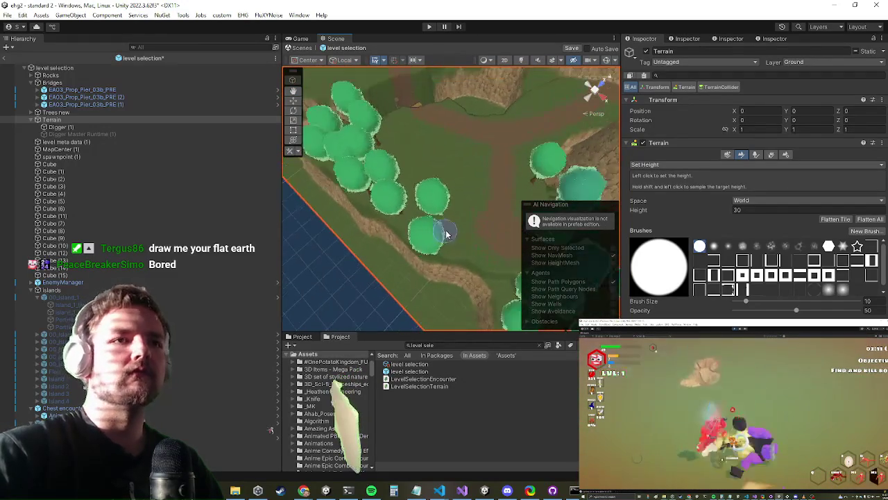
key("Down")
key("Down")
key("Down")
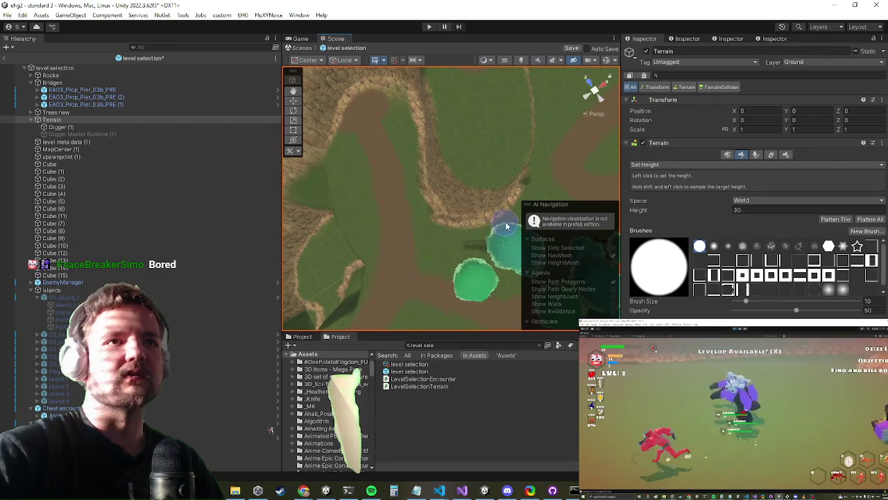
key("Up")
key("Up")
key("Up")
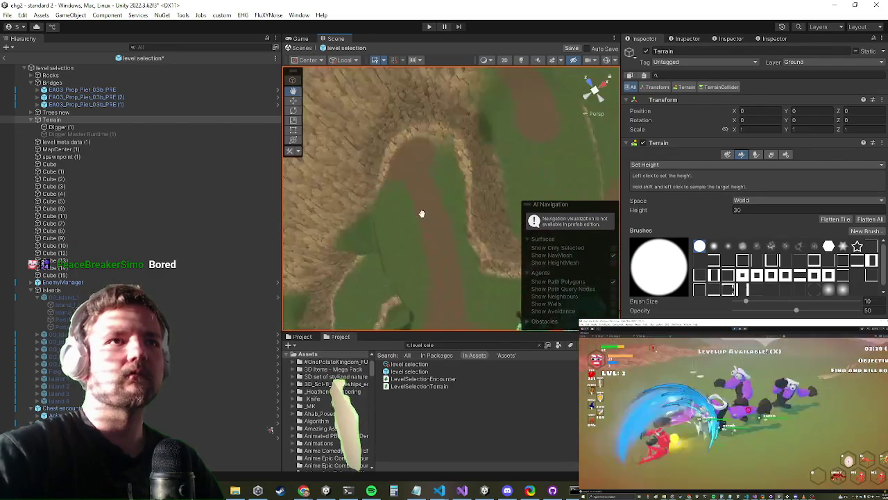
key("Down")
key("Down")
key("Down")
mouse_move(420, 91)
left_mouse_down()
mouse_move(480, 86)
mouse_move(385, 174)
mouse_move(347, 236)
mouse_move(323, 248)
mouse_move(310, 102)
left_mouse_up()
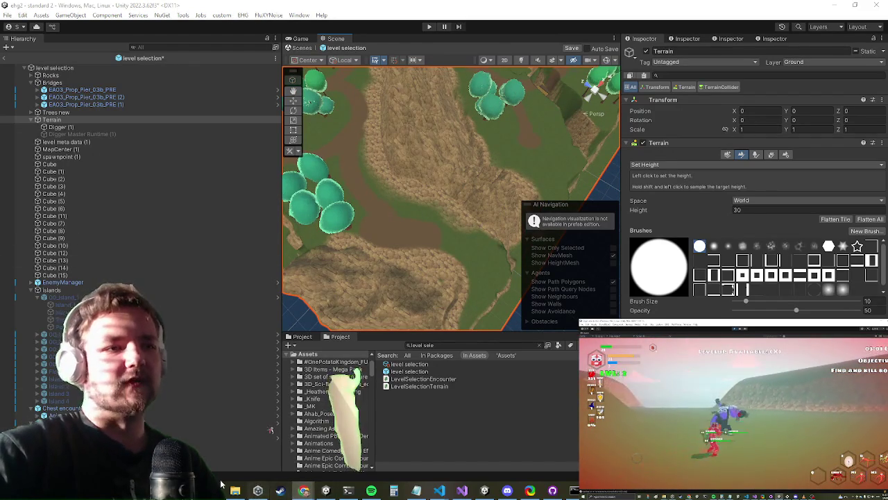
right_click(232, 489)
left_click(198, 441)
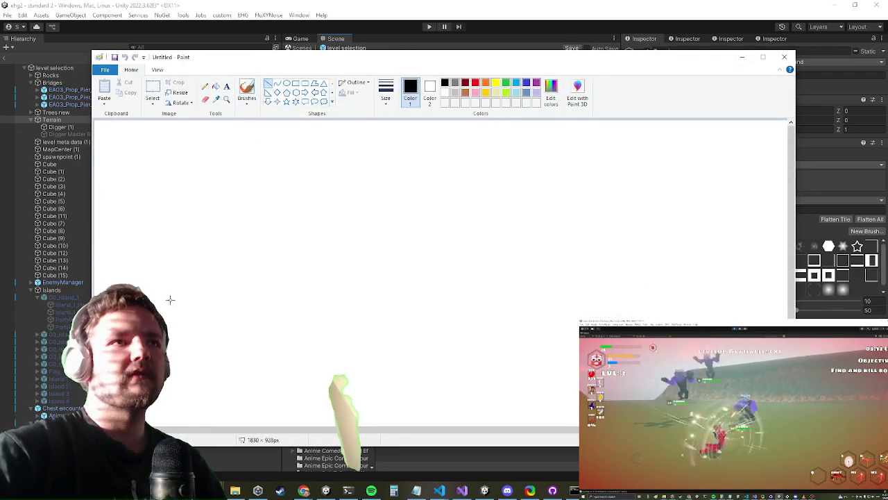
Draw a long black horizontal ground line across the blank canvas with the Line shape
mouse_move(176, 300)
left_mouse_down()
mouse_move(703, 263)
mouse_move(743, 289)
mouse_move(725, 297)
left_mouse_up()
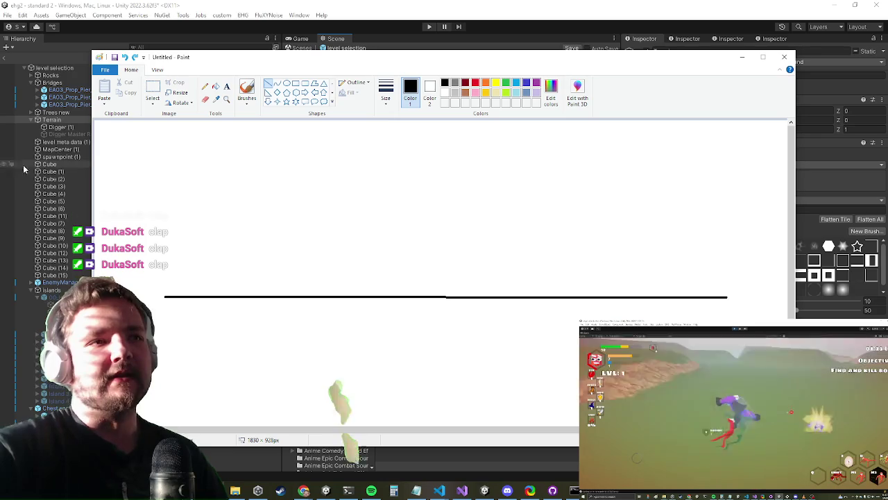
left_click(247, 90)
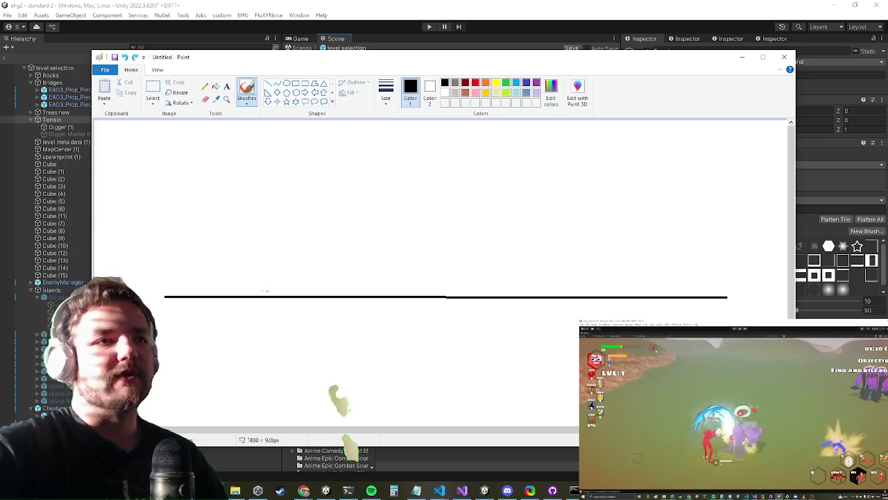
Freehand a tree with a thick trunk and rounded canopy resting on the ground line
mouse_move(230, 290)
left_mouse_down()
mouse_move(263, 285)
mouse_move(270, 257)
left_mouse_up()
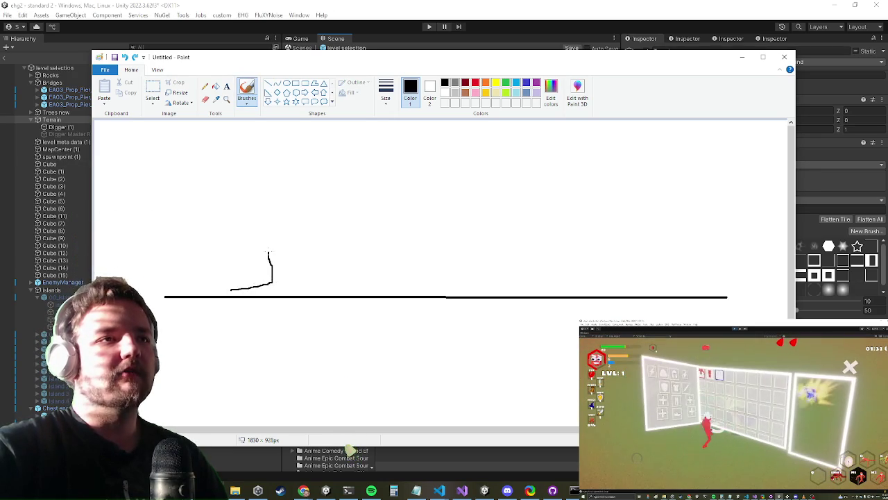
left_click_drag(271, 214, 267, 198)
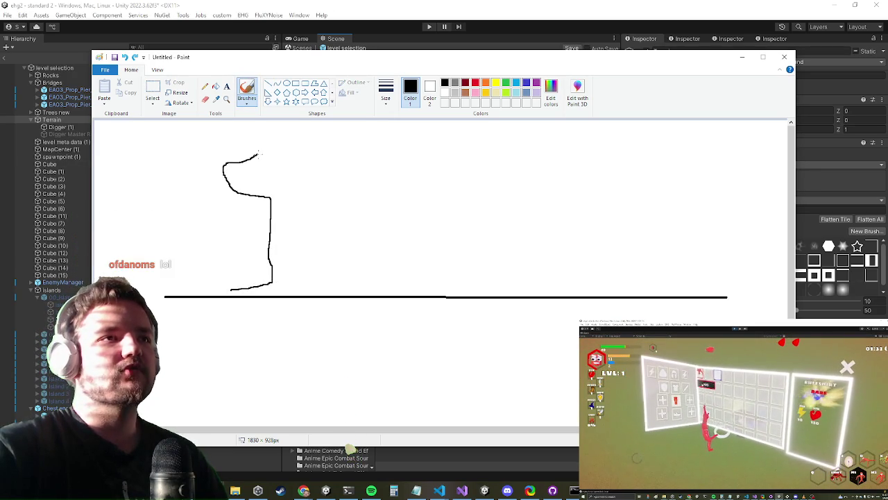
left_click_drag(310, 146, 348, 177)
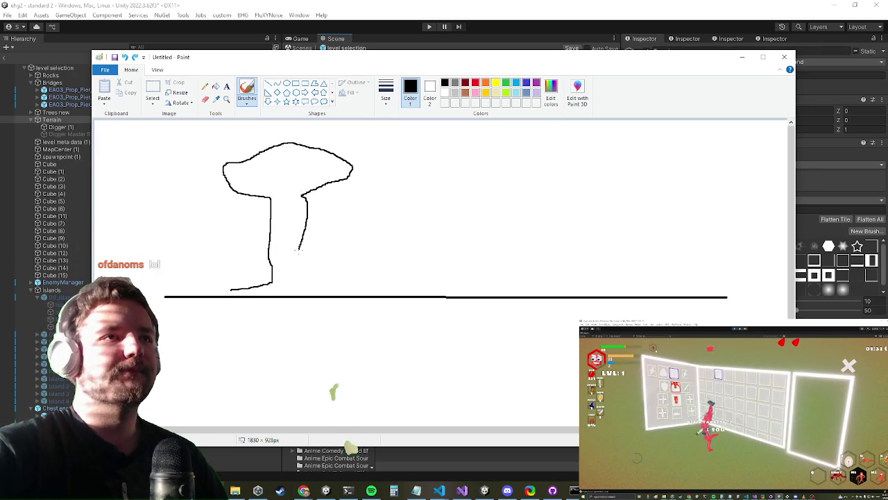
left_click_drag(301, 242, 295, 274)
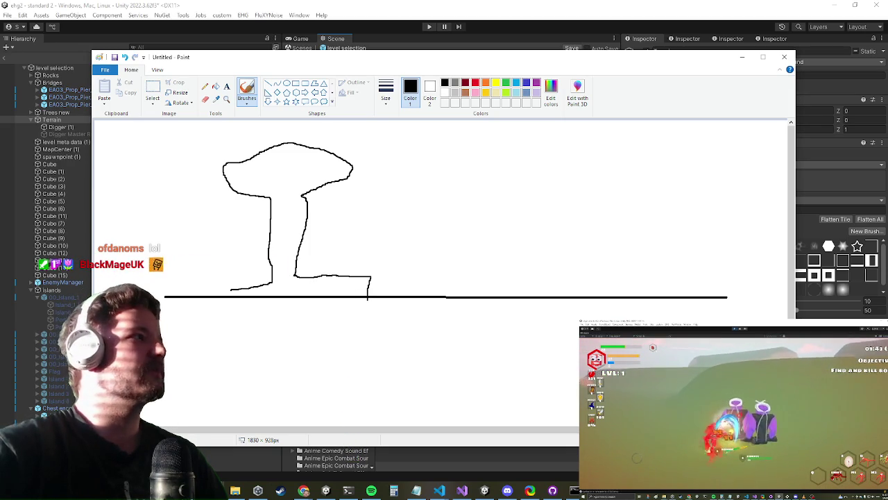
key("alt+Tab")
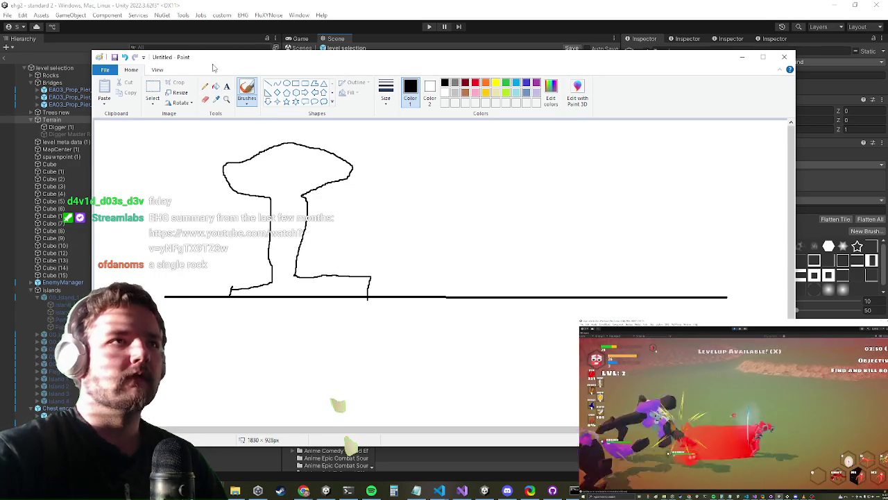
Fill the tree outline green, then fill the small rock beside it dark red
left_click(216, 85)
left_click(506, 83)
left_click(299, 176)
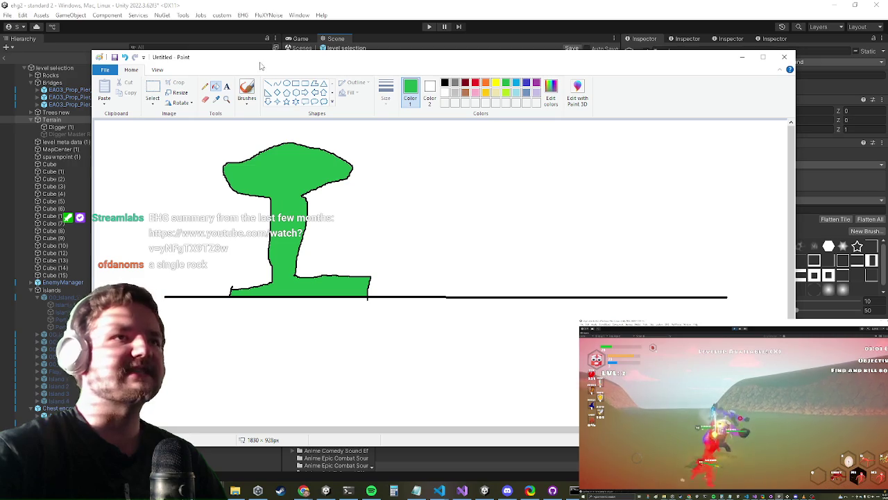
left_click(247, 89)
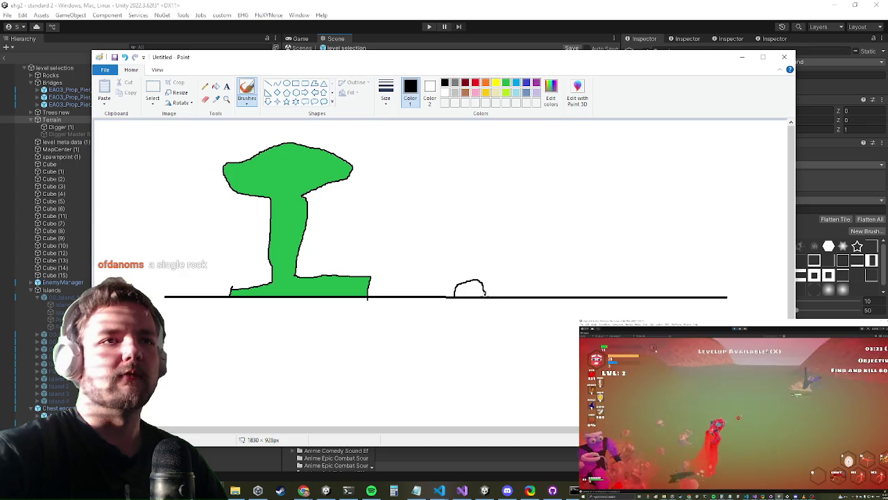
left_click(216, 87)
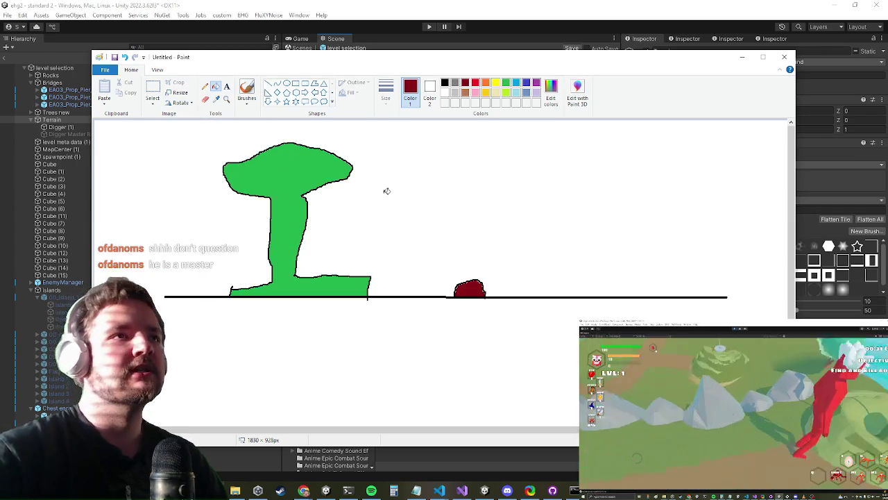
left_click(247, 90)
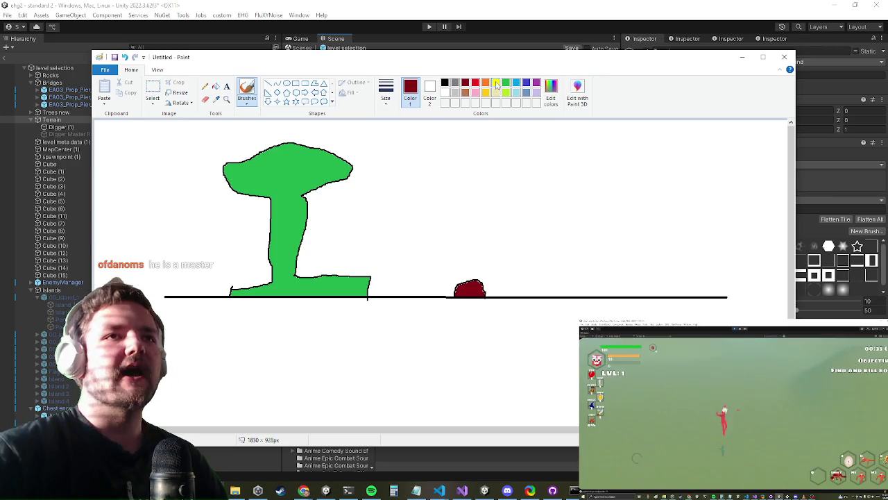
Extend the yellow sky stroke, add orange sun rays left of the tree, then choose black
left_click_drag(454, 147, 428, 168)
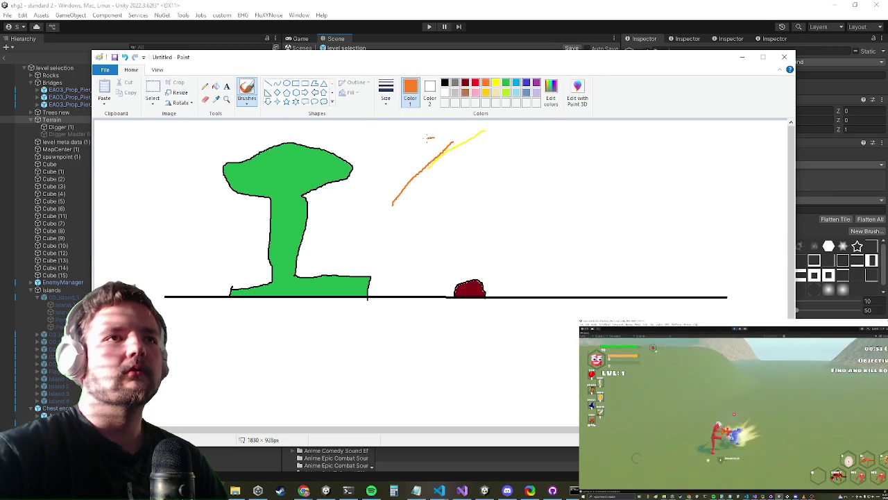
left_click_drag(351, 126, 297, 135)
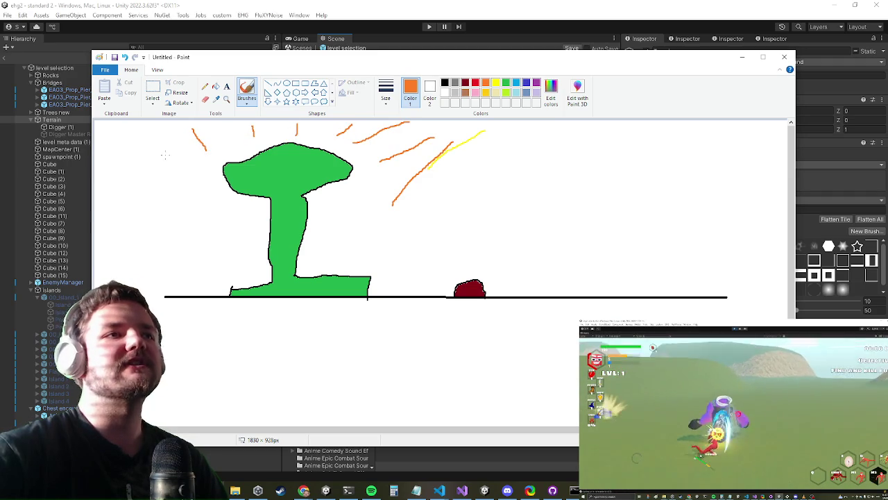
left_click_drag(155, 191, 212, 184)
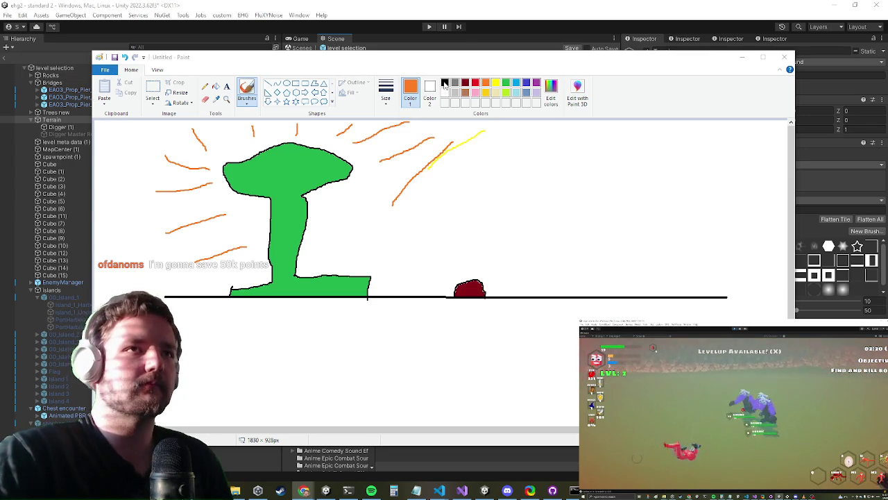
left_click(439, 81)
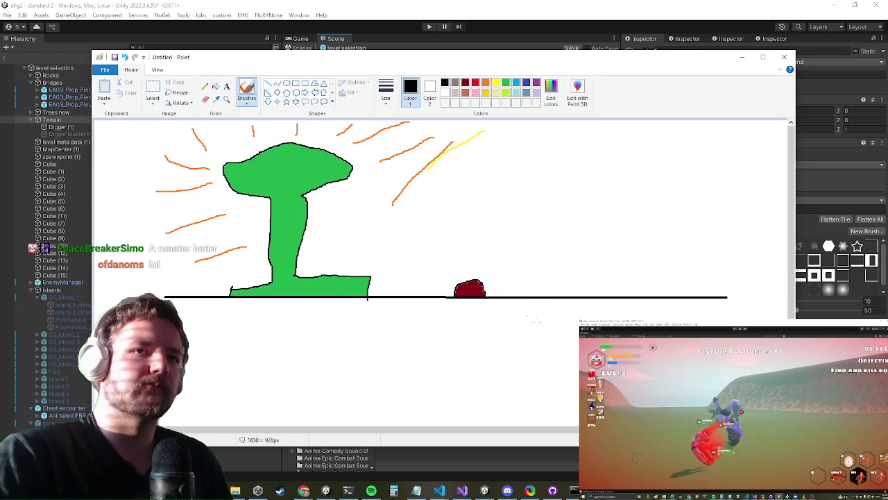
Draw a black stick figure with a body, head, outstretched arms and big eyes
left_click_drag(539, 295, 551, 277)
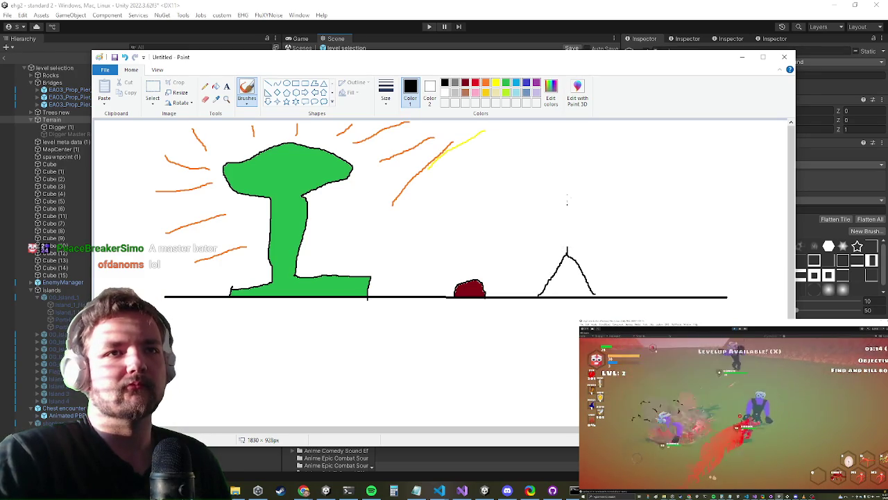
left_click_drag(567, 200, 567, 256)
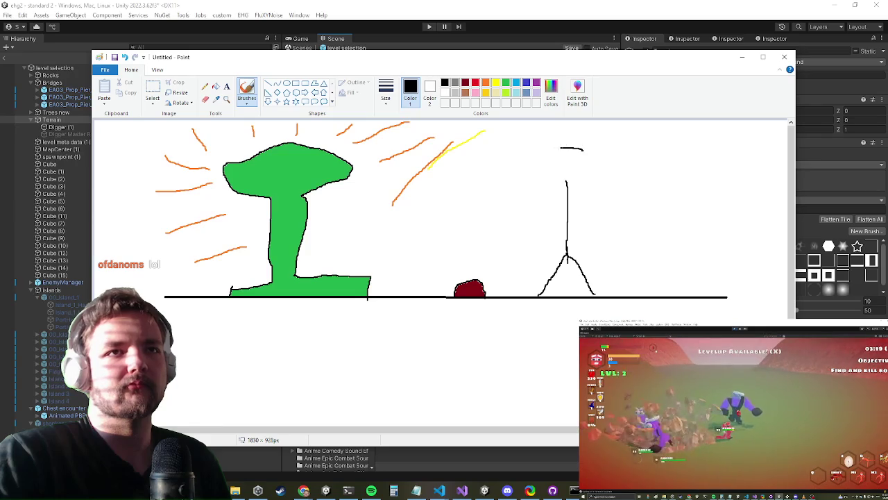
left_click_drag(582, 175, 584, 150)
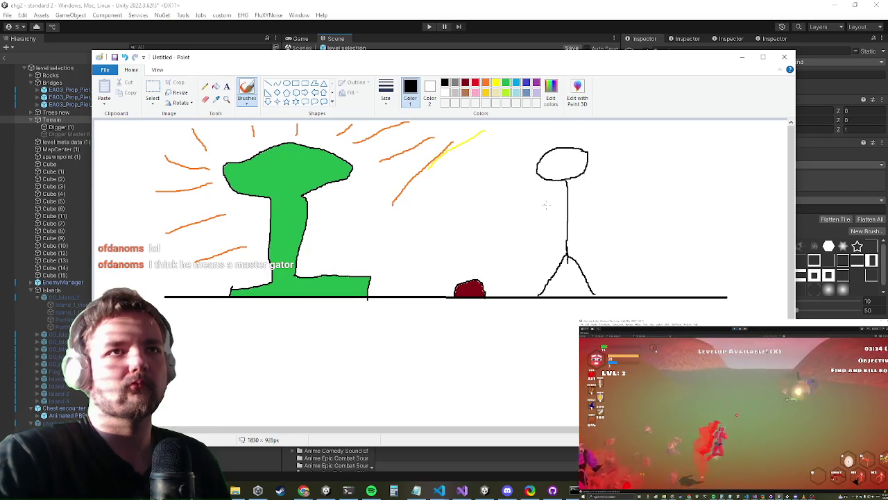
left_click_drag(526, 215, 601, 204)
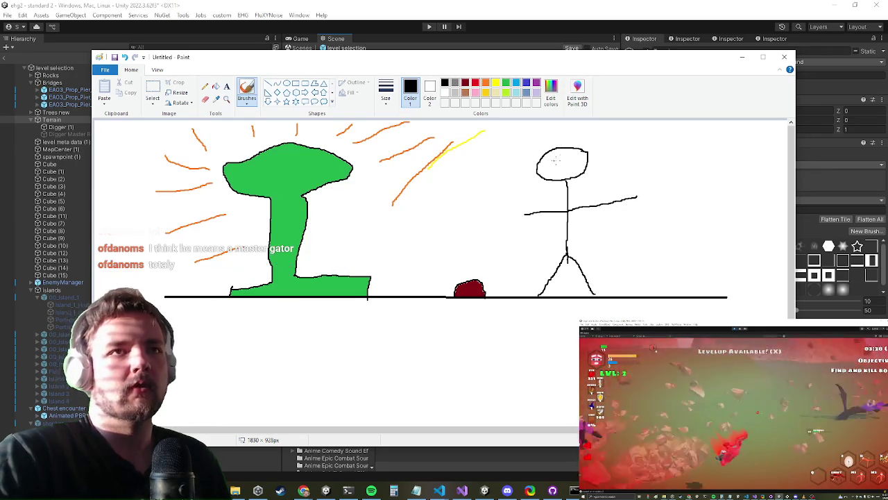
left_click_drag(555, 156, 572, 164)
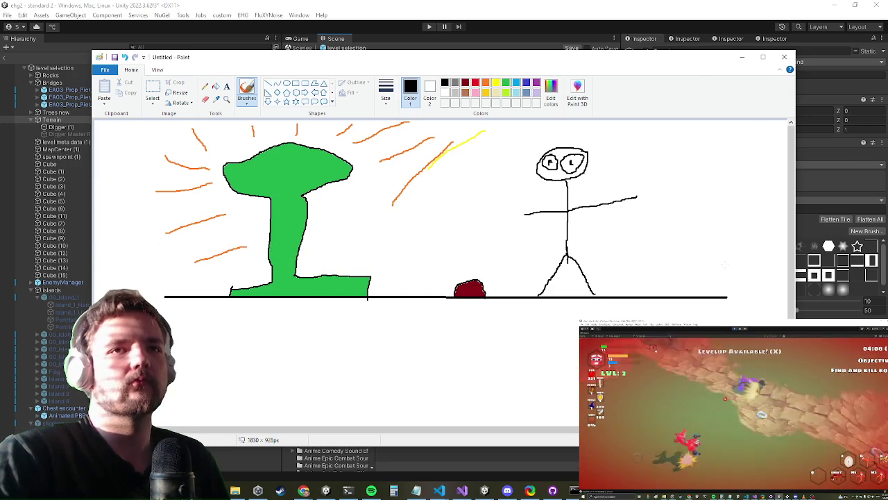
Sketch a second figure lying on the ground to the right, with head, arm and body
left_click_drag(724, 267, 714, 228)
mouse_move(692, 266)
left_mouse_down()
mouse_move(616, 258)
mouse_move(680, 279)
mouse_move(614, 286)
mouse_move(682, 291)
left_mouse_up()
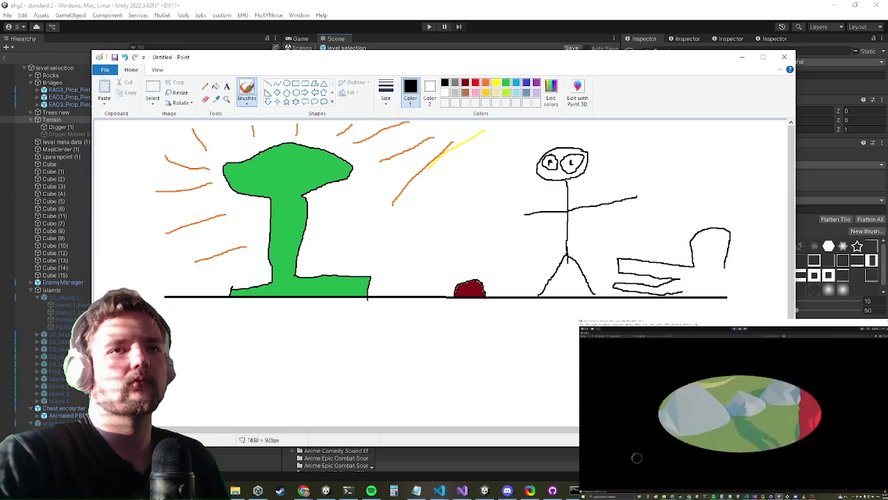
left_click_drag(741, 286, 768, 287)
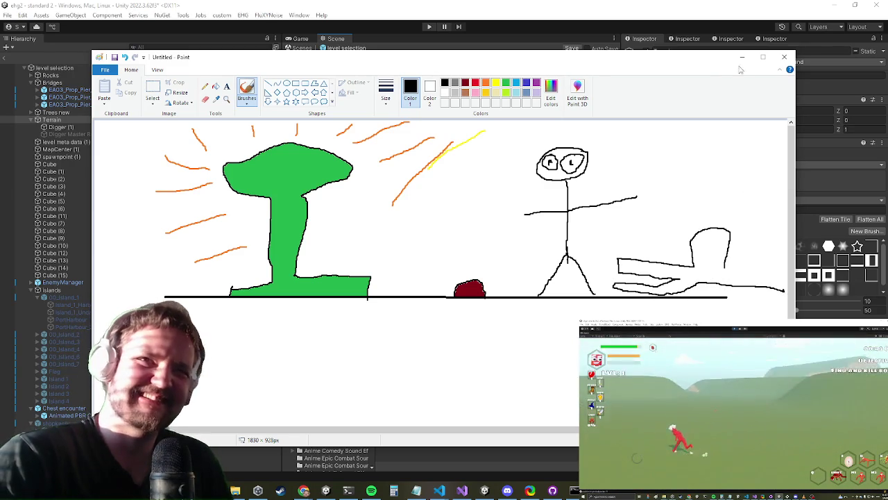
left_click(763, 56)
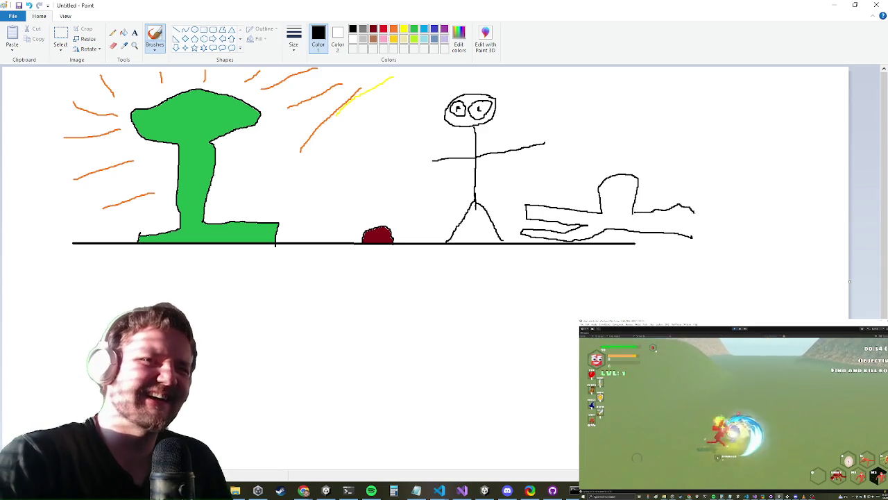
Give the lying creature a long back, tail, eye, two legs, raised arm and tall brimmed hat
left_click_drag(633, 210, 743, 218)
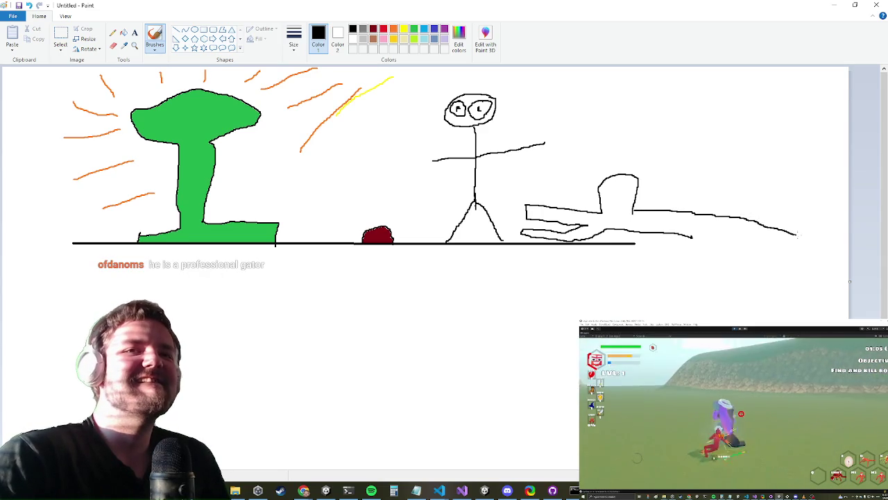
left_click_drag(834, 241, 785, 243)
mouse_move(728, 233)
left_mouse_down()
mouse_move(709, 236)
mouse_move(718, 255)
mouse_move(795, 289)
left_mouse_up()
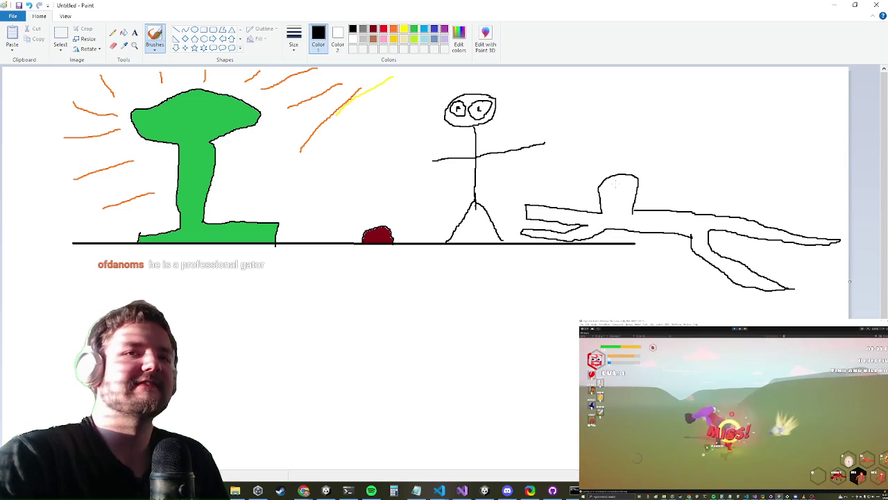
left_click_drag(612, 186, 615, 188)
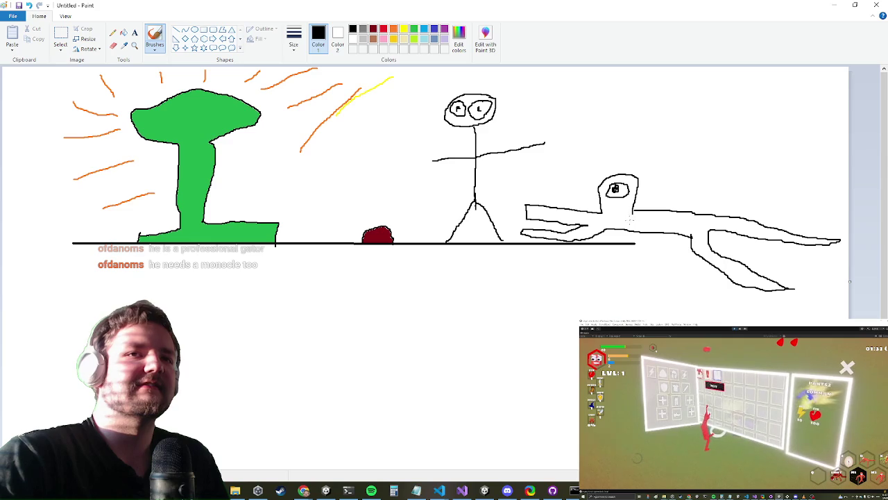
left_click_drag(627, 220, 659, 283)
mouse_move(610, 222)
left_mouse_down()
mouse_move(620, 256)
mouse_move(644, 284)
left_mouse_up()
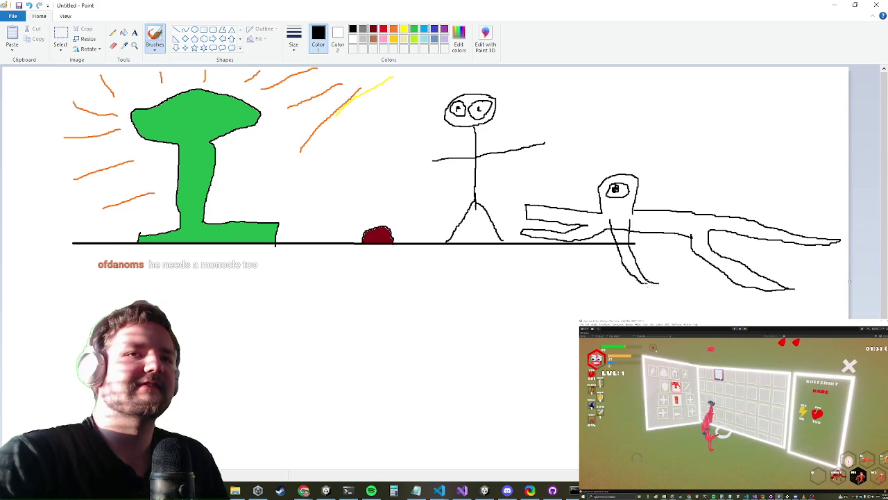
mouse_move(634, 207)
left_mouse_down()
mouse_move(666, 181)
mouse_move(653, 177)
mouse_move(638, 194)
left_mouse_up()
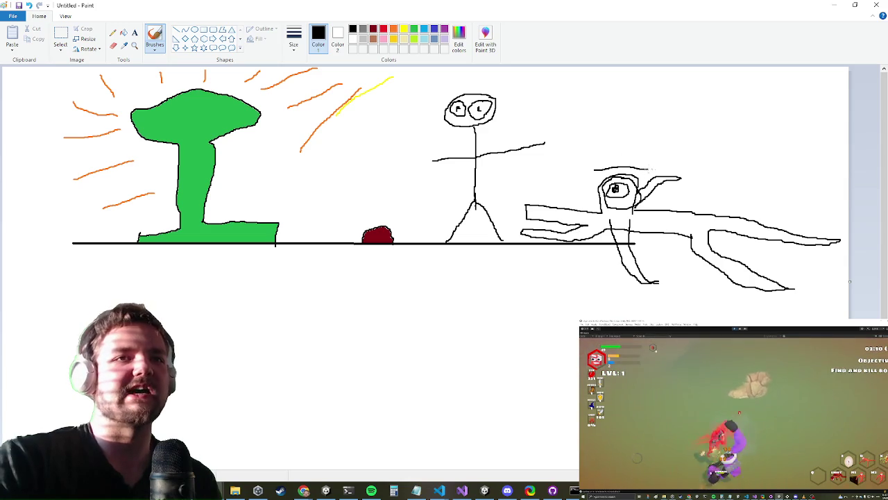
mouse_move(631, 166)
left_mouse_down()
mouse_move(636, 106)
mouse_move(610, 117)
mouse_move(616, 161)
mouse_move(587, 158)
left_mouse_up()
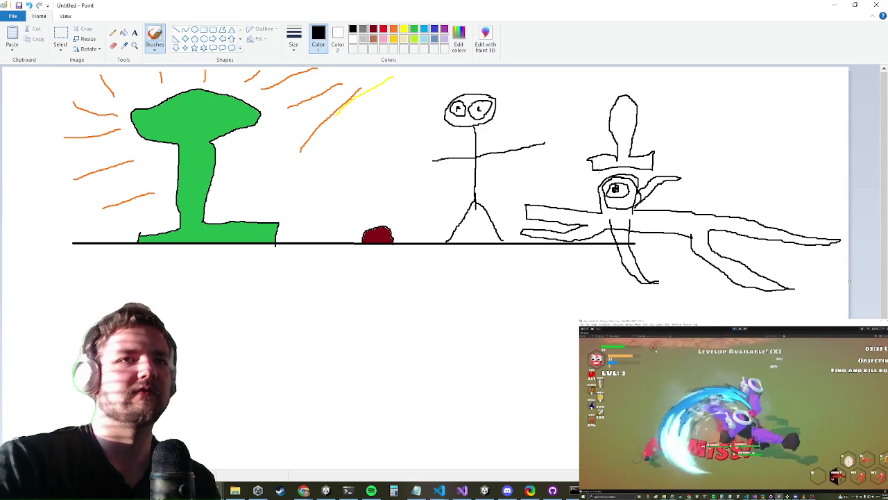
Flood-fill the creature's top hat solid black, undoing a trial green background fill
left_click(123, 33)
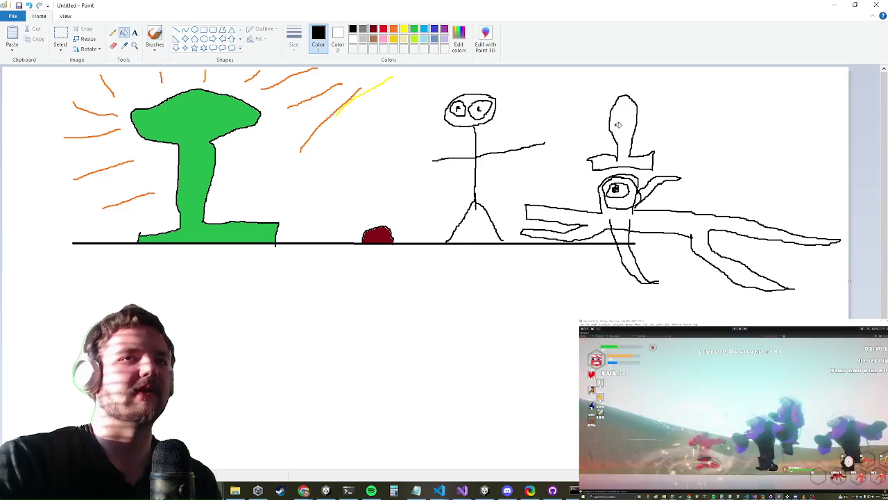
left_click(628, 118)
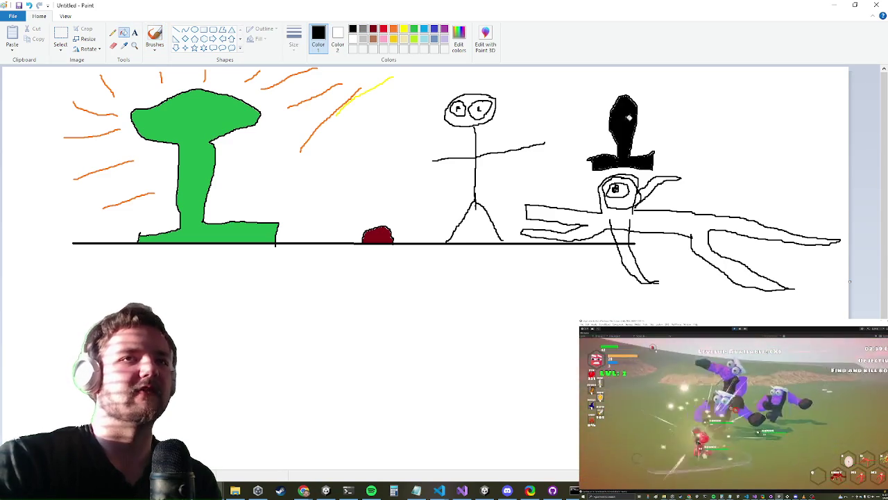
left_click(414, 29)
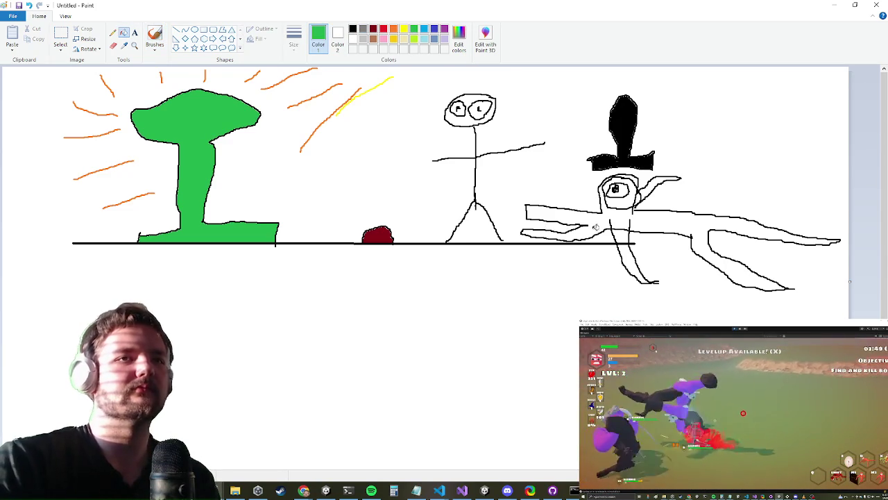
left_click(590, 227)
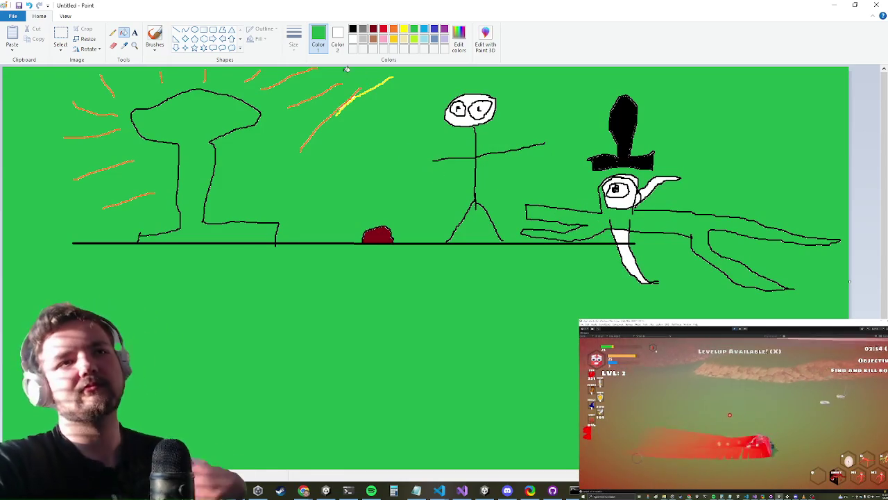
key("ctrl+z")
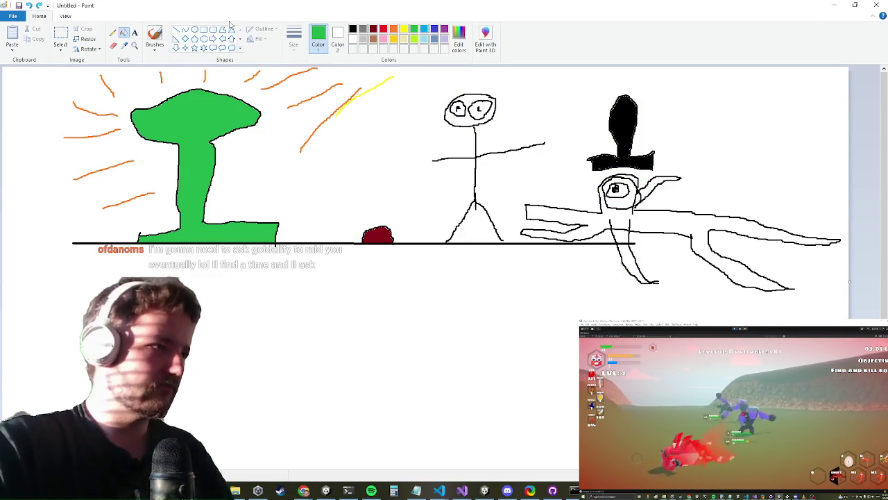
Return to Fill with Color with green chosen for the creature
left_click(156, 36)
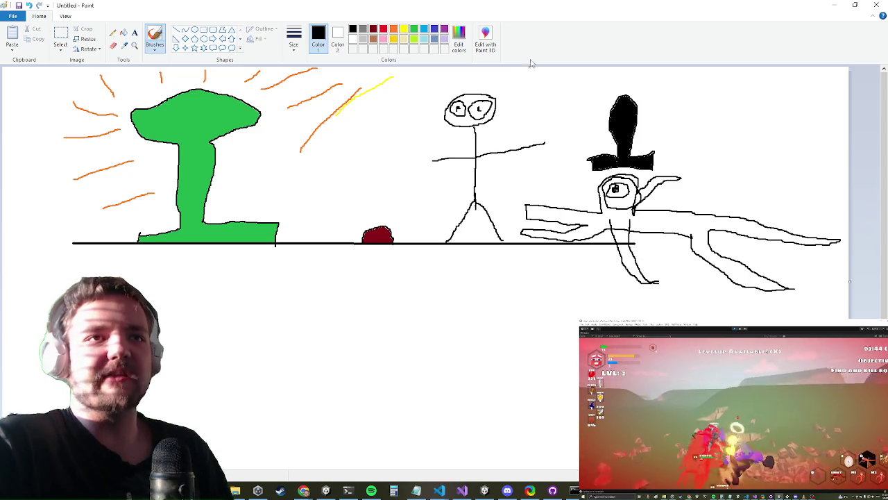
left_click(126, 34)
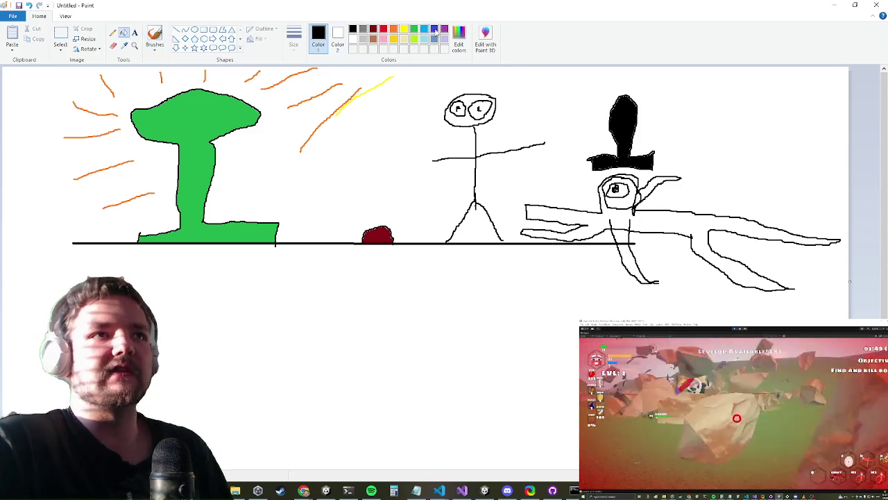
left_click(403, 29)
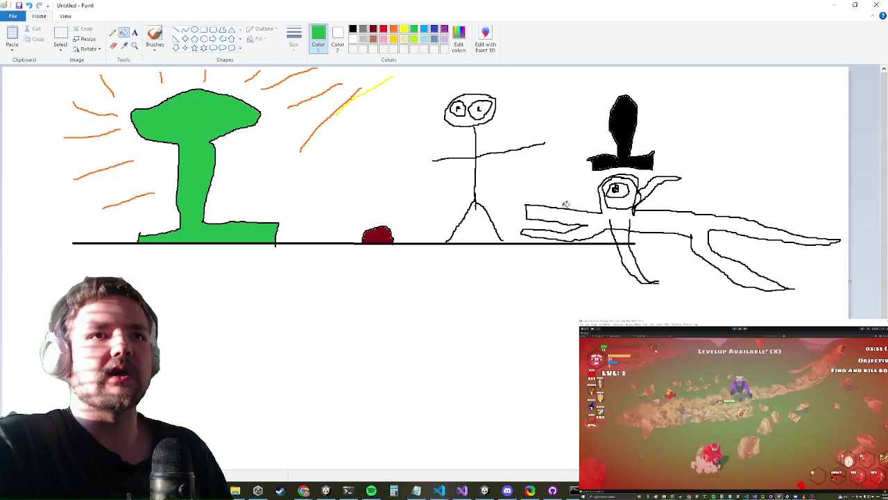
Fill the creature's body, legs, raised arm and head green, undoing the stray stick-figure fill
left_click(609, 217)
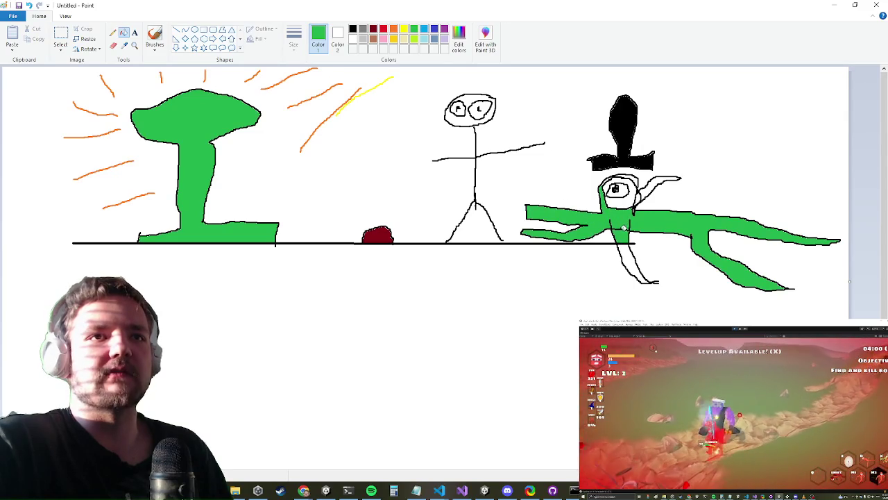
left_click(626, 252)
left_click(653, 183)
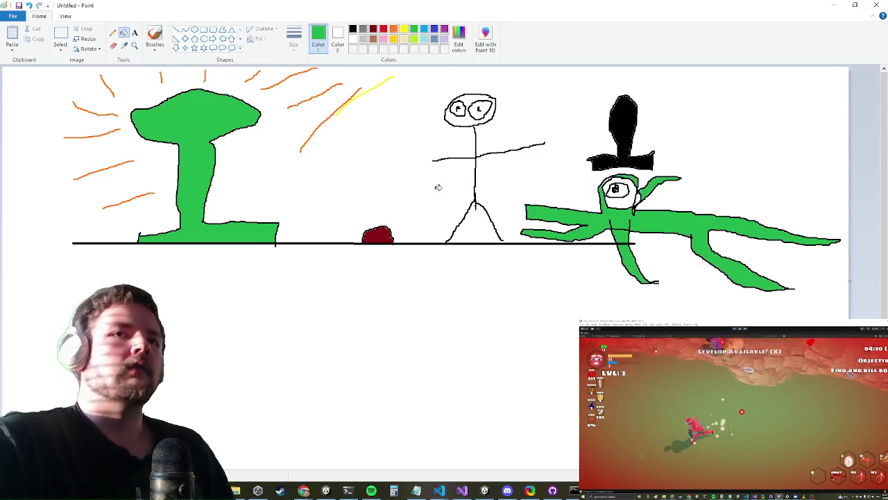
left_click(612, 178)
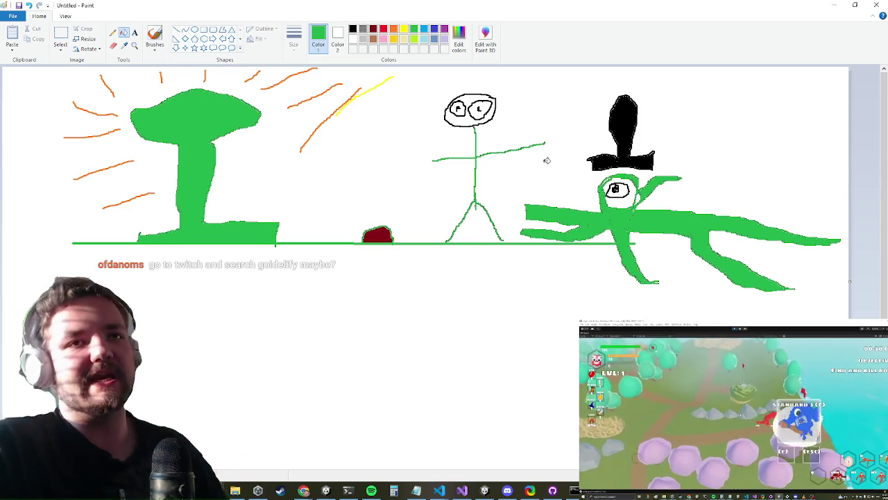
key("ctrl+z")
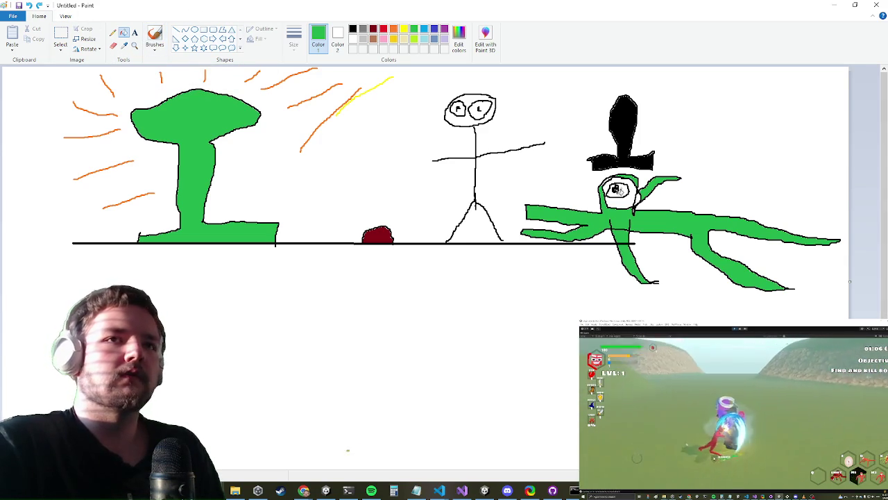
left_click(628, 200)
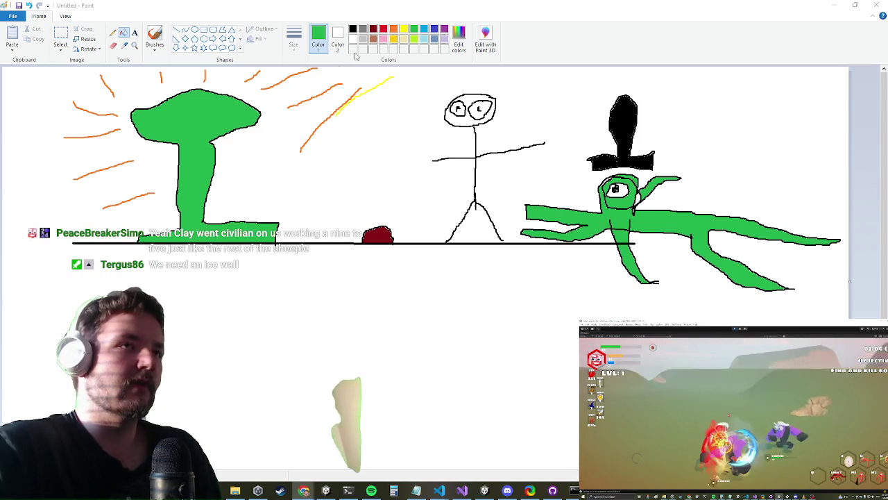
left_click(159, 39)
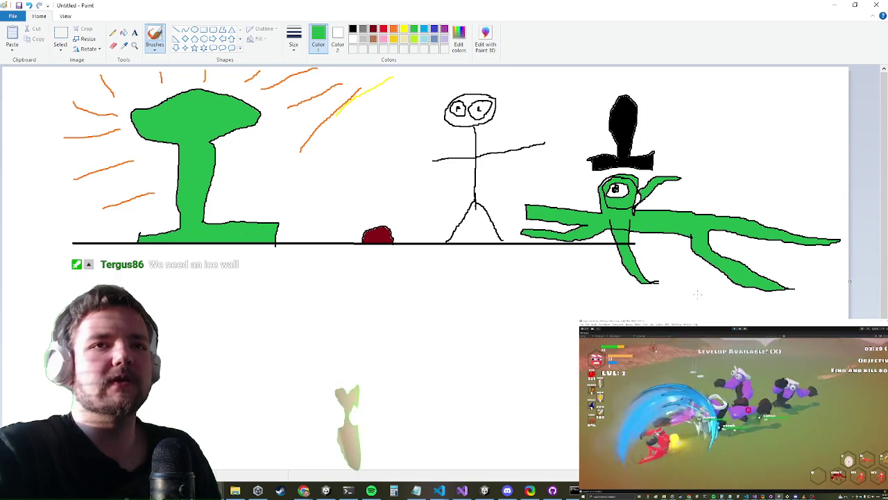
Undo the stray green line and draw the wall's outline in black on the right
left_click_drag(698, 305, 694, 255)
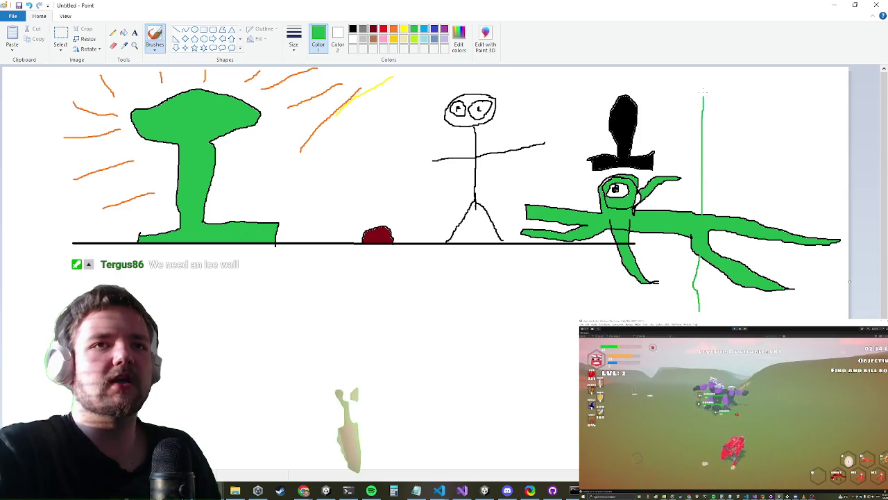
key("ctrl+z")
left_click(353, 29)
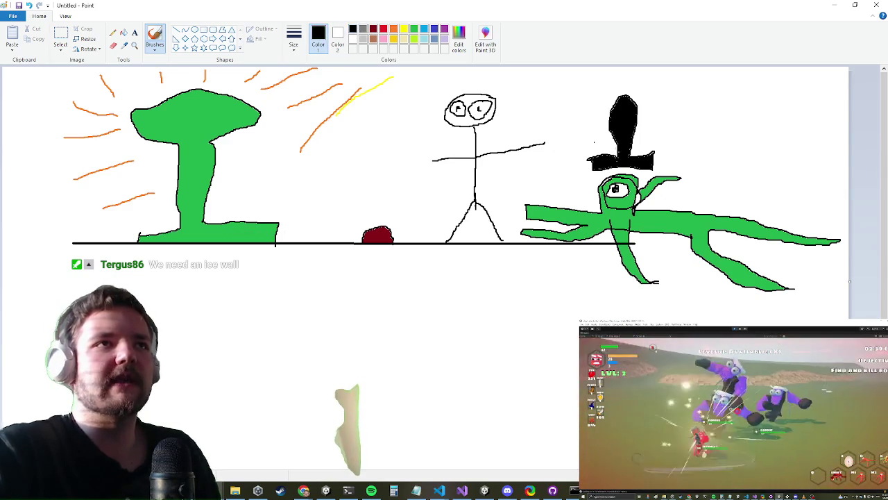
mouse_move(682, 309)
left_mouse_down()
mouse_move(687, 78)
mouse_move(824, 71)
left_mouse_up()
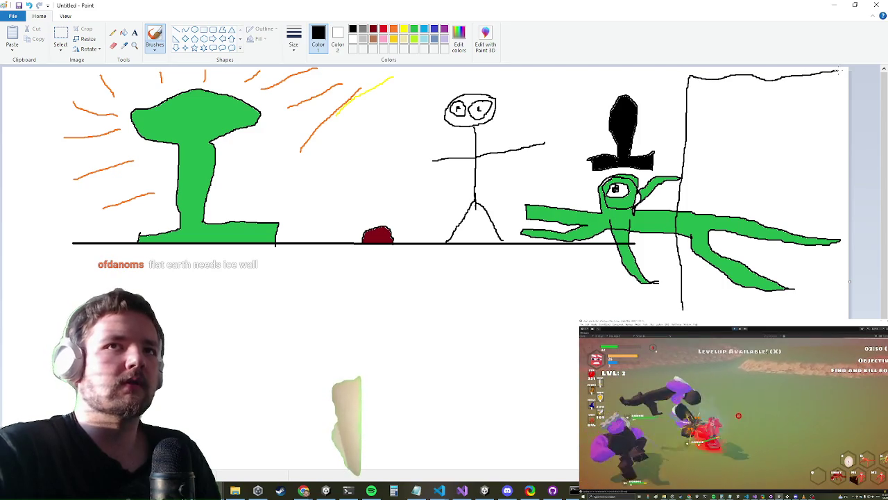
left_click_drag(682, 309, 847, 253)
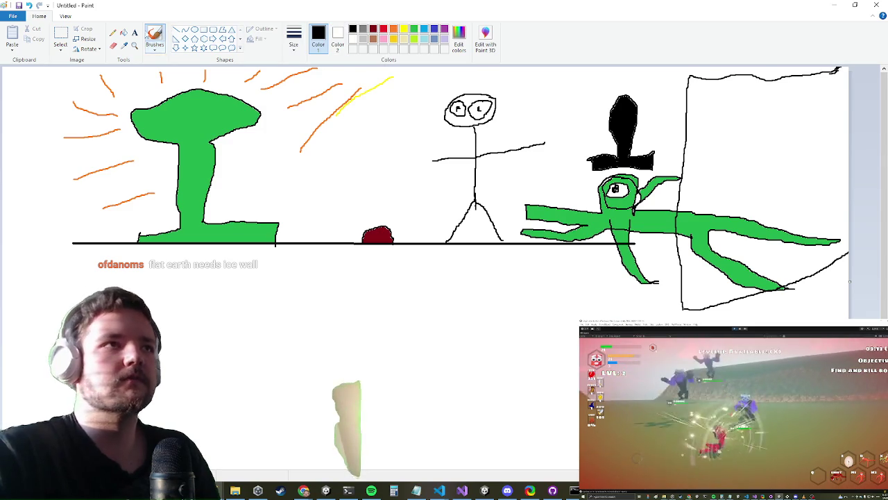
Fill the wall interior and the gap under the creature's arms light blue
left_click(124, 33)
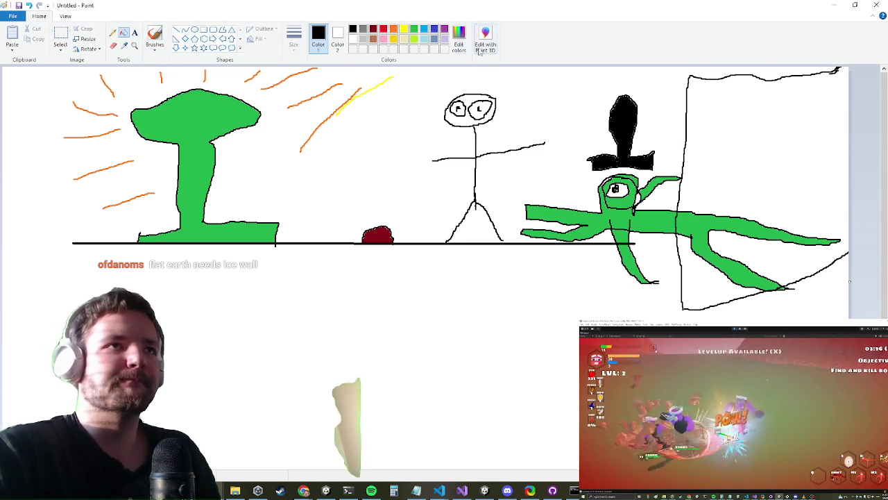
left_click(424, 29)
left_click(808, 132)
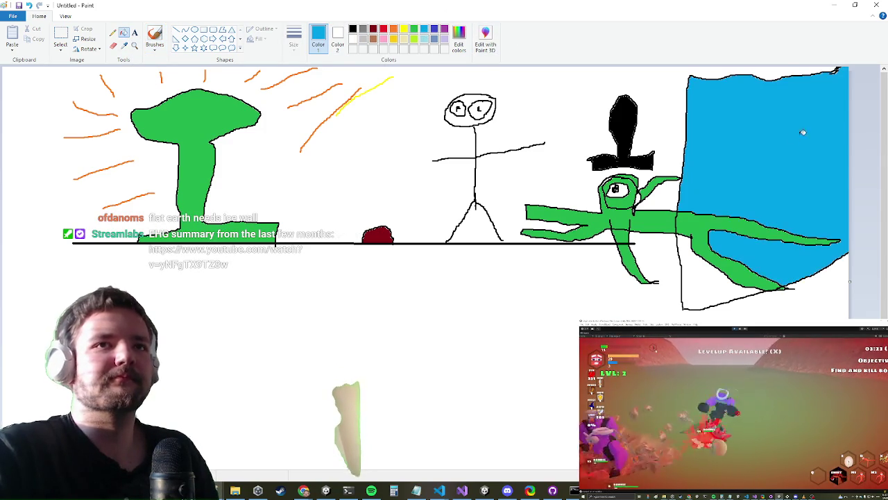
left_click(709, 275)
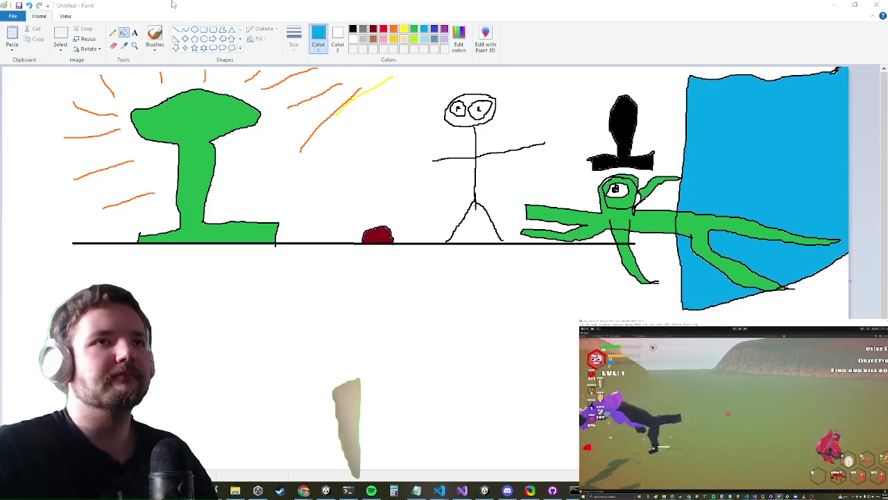
Outline a hooked upright shape beside the stick man in black and fill it dark red
left_click(354, 29)
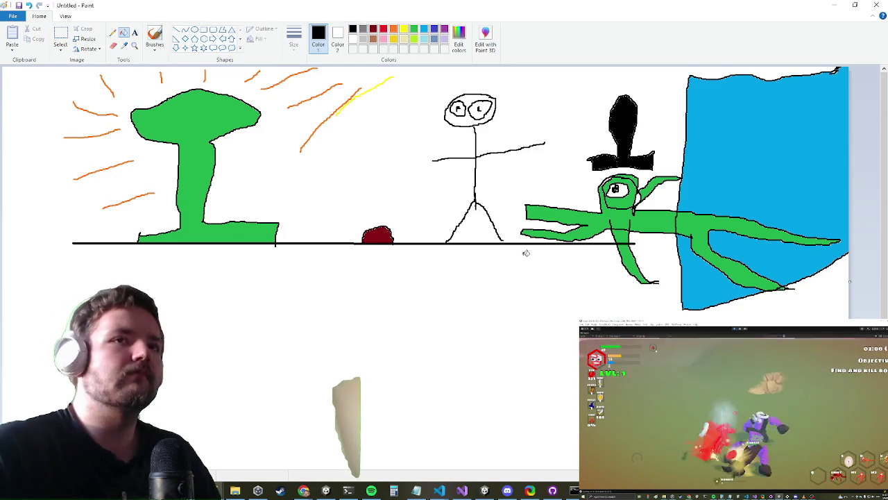
left_click(156, 34)
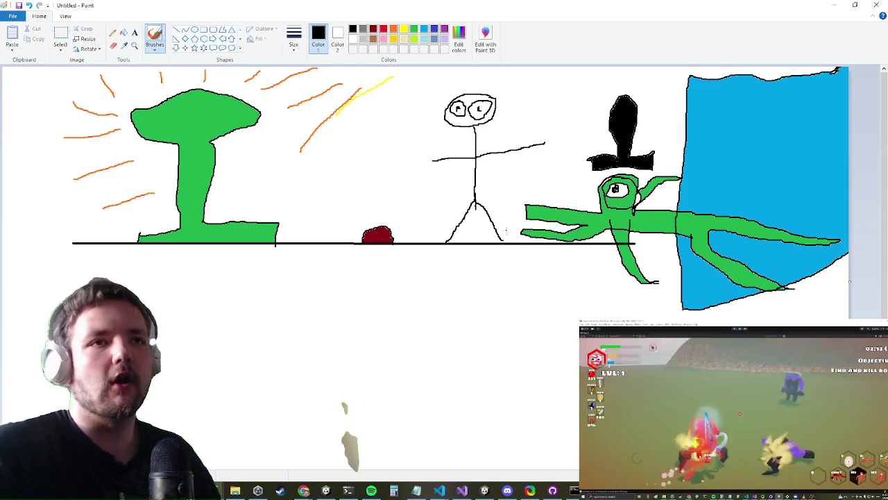
mouse_move(510, 241)
left_mouse_down()
mouse_move(520, 169)
mouse_move(536, 173)
mouse_move(539, 205)
mouse_move(560, 227)
left_mouse_up()
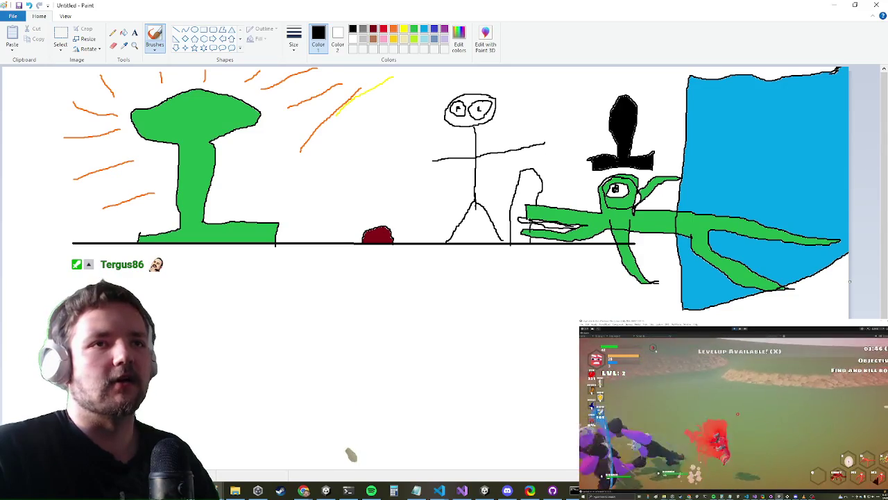
left_click(123, 32)
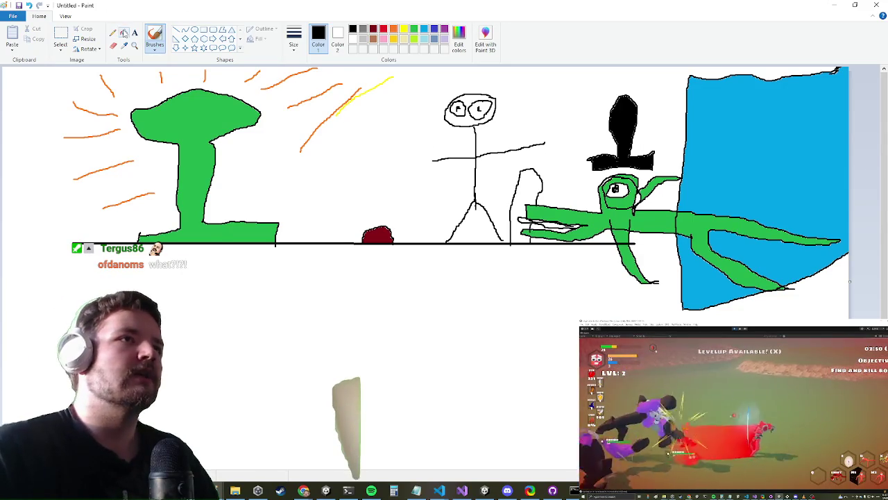
left_click(373, 29)
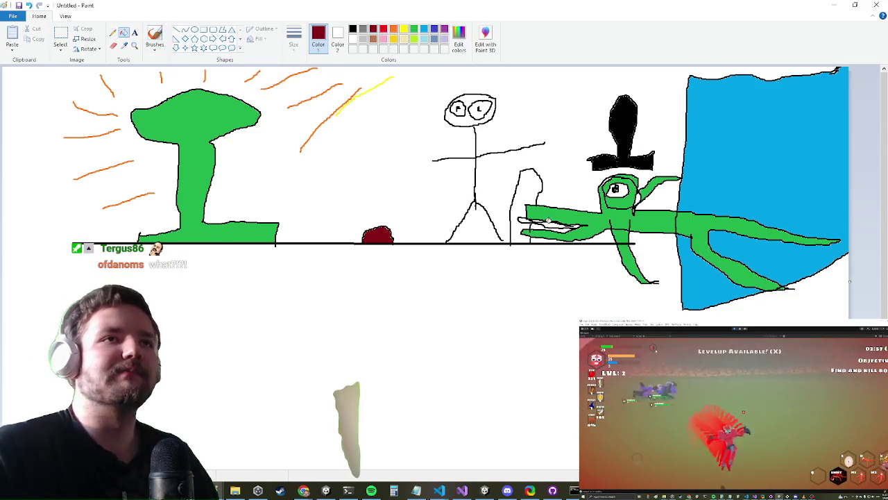
left_click(527, 187)
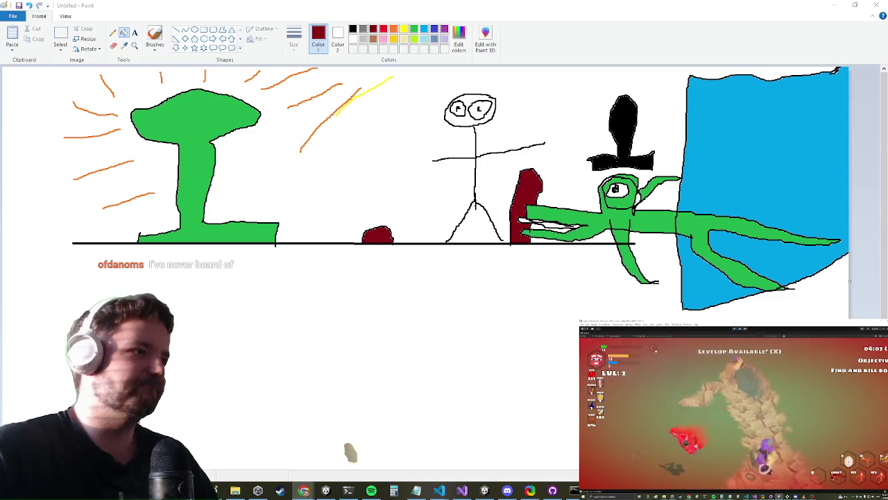
key("super")
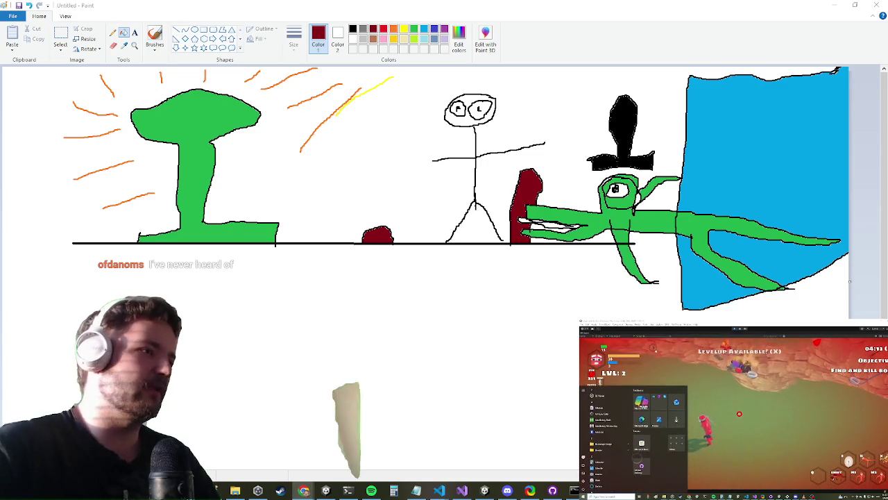
Dismiss the Start menu, leaving the Twitch clip page in the browser on screen
key("super")
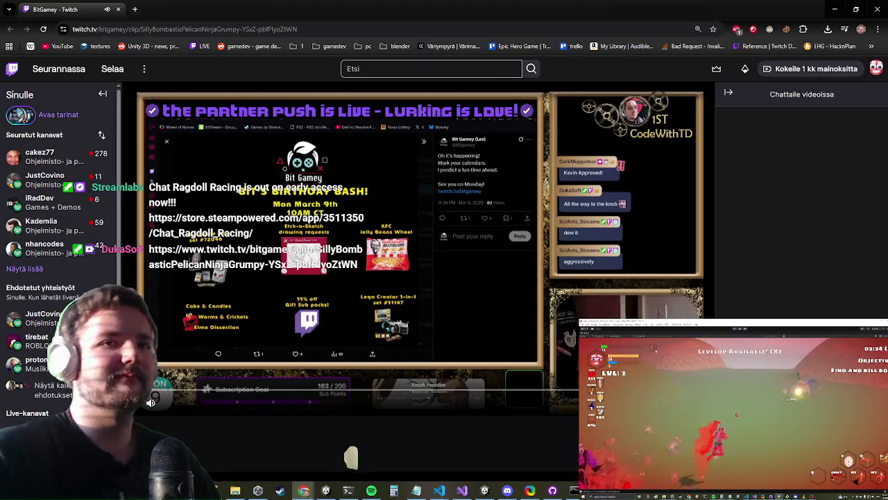
Scroll the Twitch clip page down and back up, then return to the Paint window
scroll(416, 278, "down", 3)
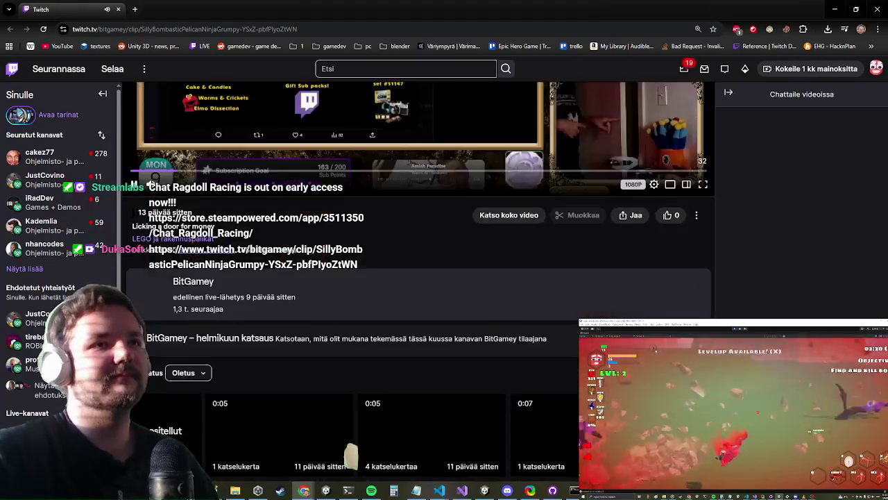
scroll(416, 278, "up", 3)
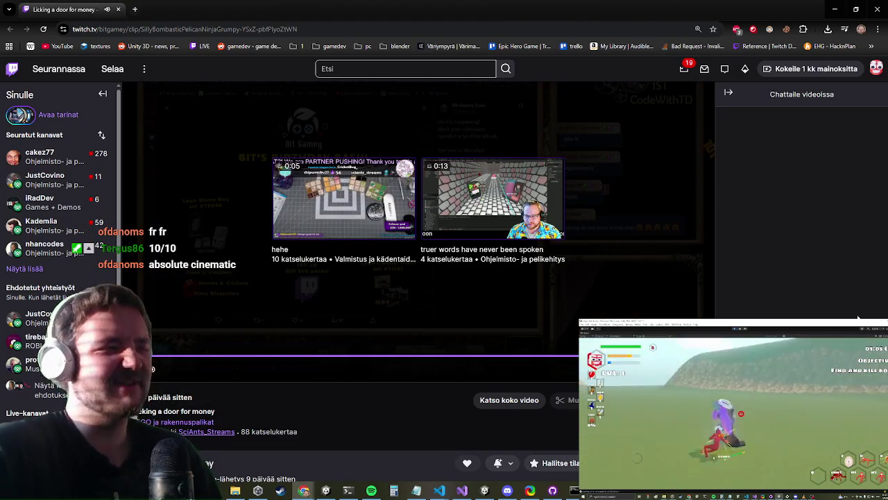
left_click(876, 9)
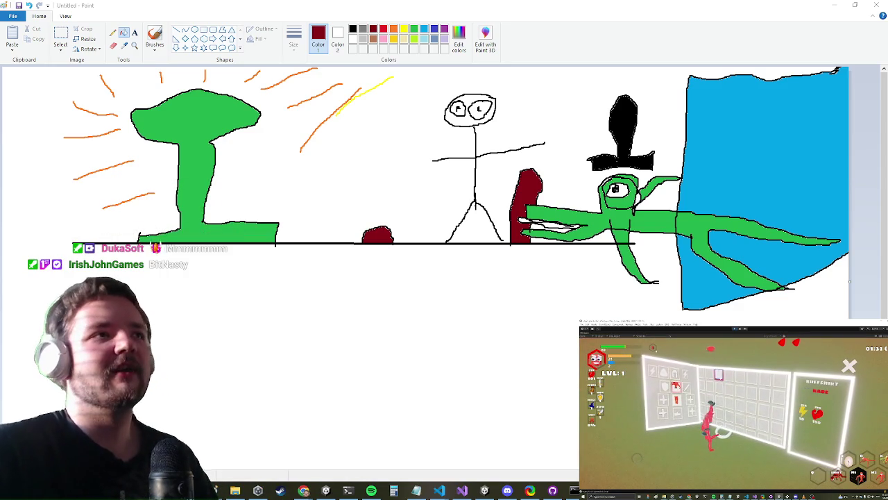
Capture the drawing area as an image, then Alt+Tab back to Unity
left_click_drag(43, 69, 808, 274)
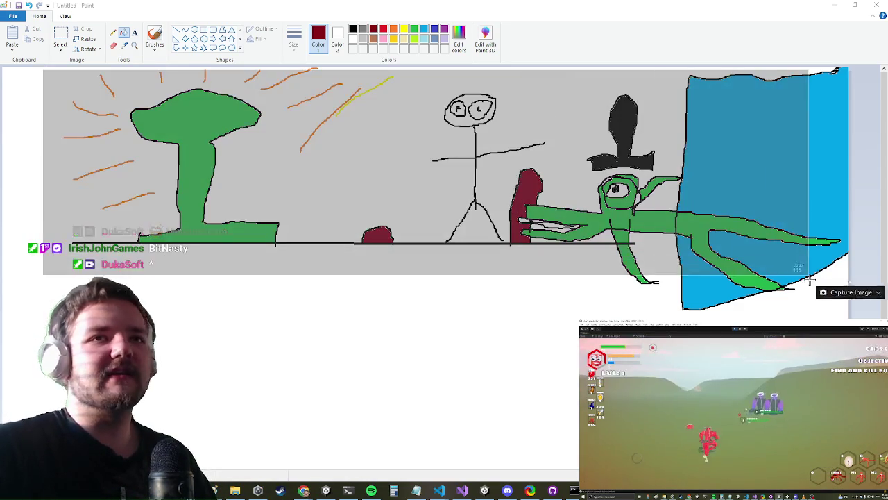
left_click(848, 287)
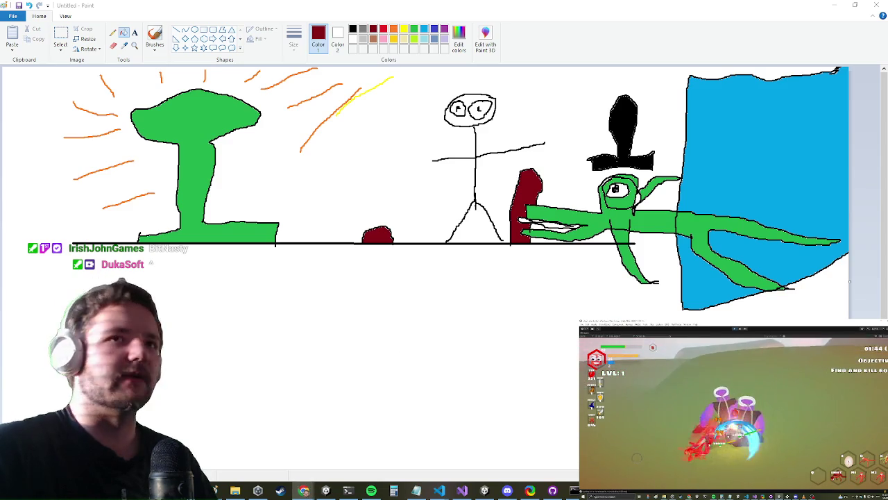
key("alt+Tab")
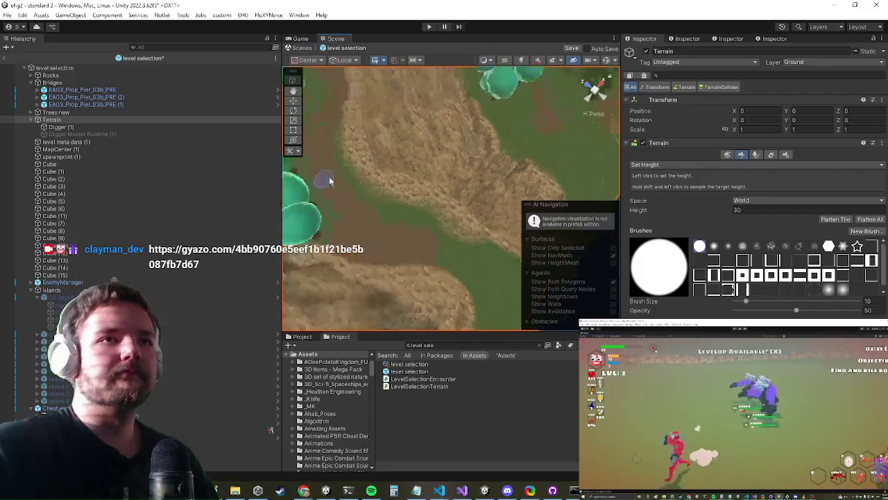
Change the terrain sculpting tool from Set Height to Smooth Height
mouse_move(400, 170)
left_mouse_down()
mouse_move(396, 228)
mouse_move(458, 222)
mouse_move(501, 261)
mouse_move(371, 174)
mouse_move(417, 198)
mouse_move(501, 317)
mouse_move(379, 215)
mouse_move(435, 164)
mouse_move(426, 222)
mouse_move(440, 230)
mouse_move(436, 258)
mouse_move(418, 161)
mouse_move(489, 187)
left_mouse_up()
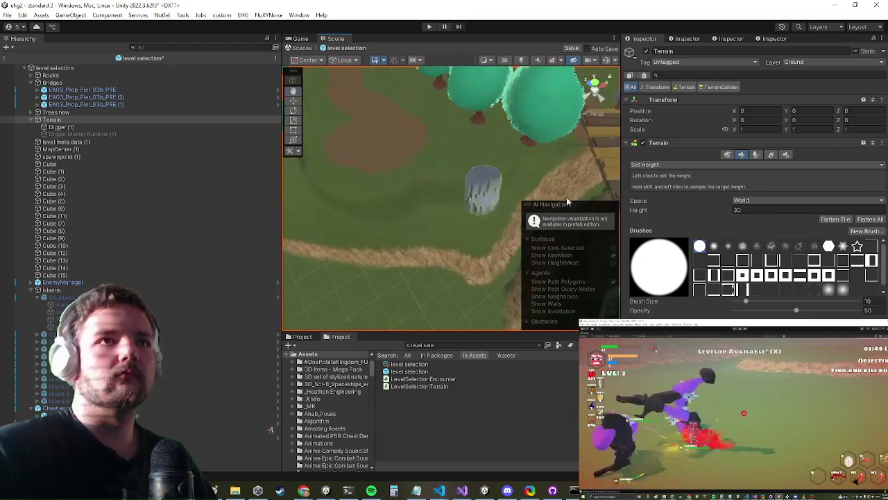
left_click(659, 165)
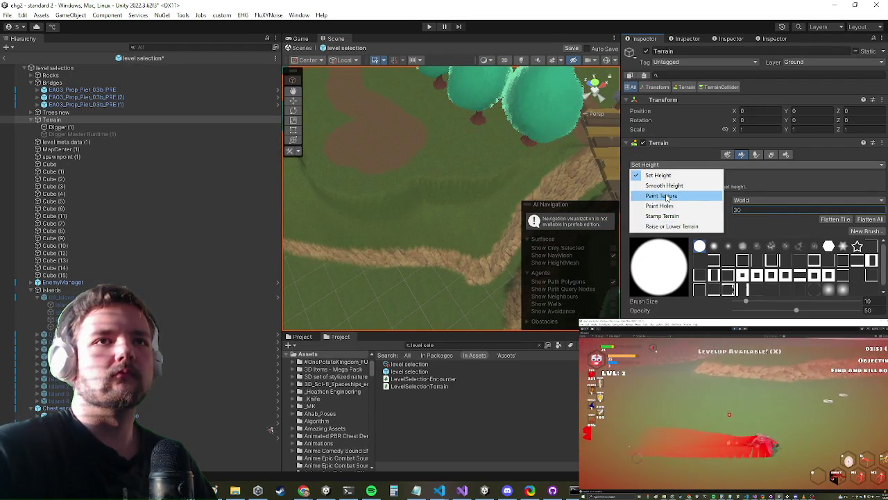
left_click(666, 185)
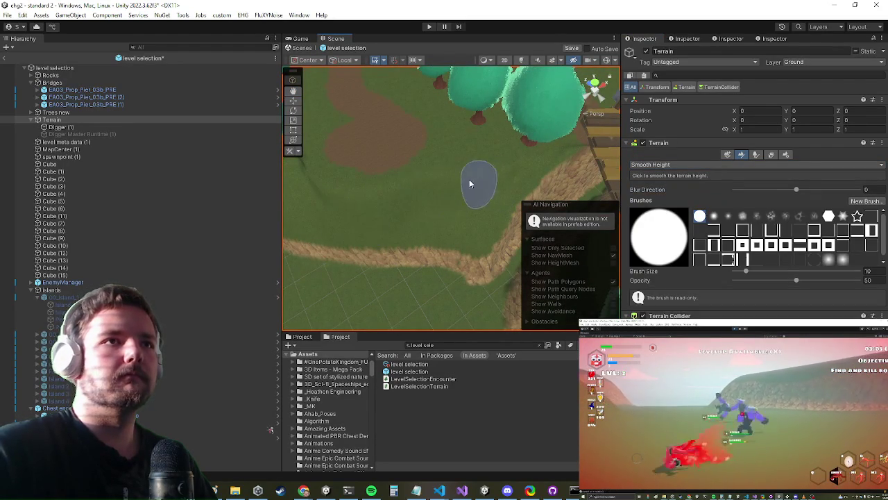
Survey the dirt paths, trees, water and bridge from several angles, then select Cube (9)
mouse_move(347, 199)
left_mouse_down()
mouse_move(426, 204)
mouse_move(510, 181)
left_mouse_up()
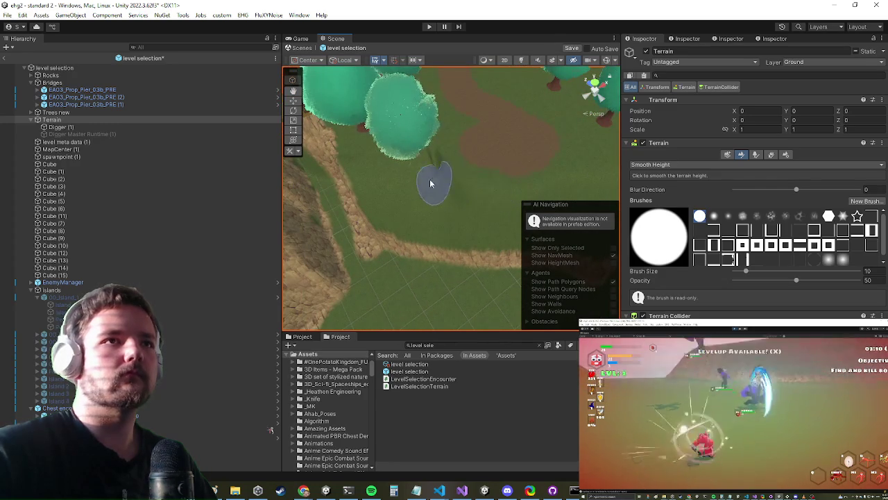
mouse_move(409, 175)
left_mouse_down()
mouse_move(396, 169)
mouse_move(440, 232)
mouse_move(377, 198)
mouse_move(375, 227)
mouse_move(469, 170)
left_mouse_up()
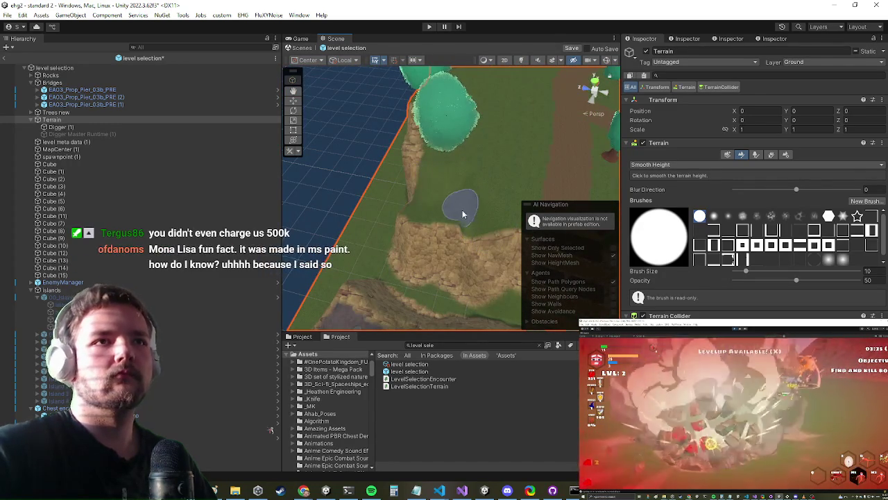
left_click_drag(548, 175, 433, 175)
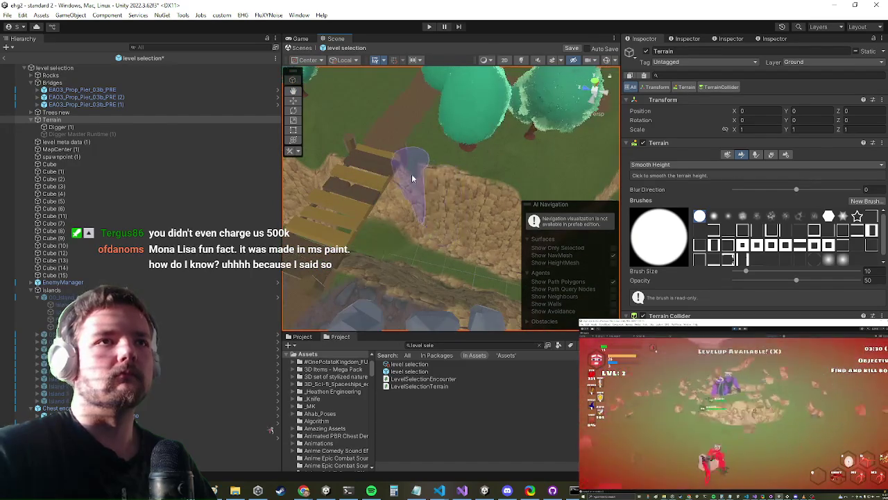
mouse_move(518, 174)
left_mouse_down()
mouse_move(426, 135)
mouse_move(485, 148)
mouse_move(353, 127)
mouse_move(444, 142)
mouse_move(368, 168)
mouse_move(519, 123)
mouse_move(387, 184)
mouse_move(520, 182)
mouse_move(460, 232)
mouse_move(476, 206)
mouse_move(468, 217)
mouse_move(363, 178)
mouse_move(402, 153)
mouse_move(401, 215)
mouse_move(419, 205)
mouse_move(426, 179)
left_mouse_up()
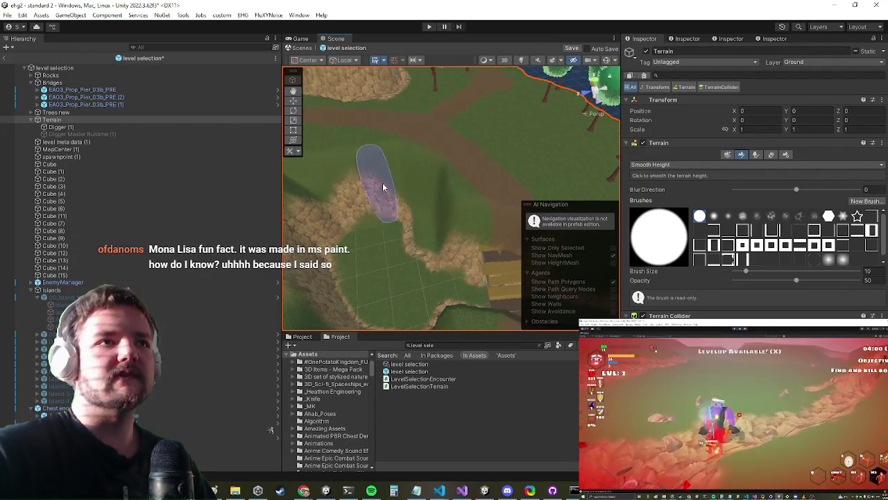
mouse_move(333, 199)
left_mouse_down()
mouse_move(452, 200)
mouse_move(396, 166)
mouse_move(398, 195)
left_mouse_up()
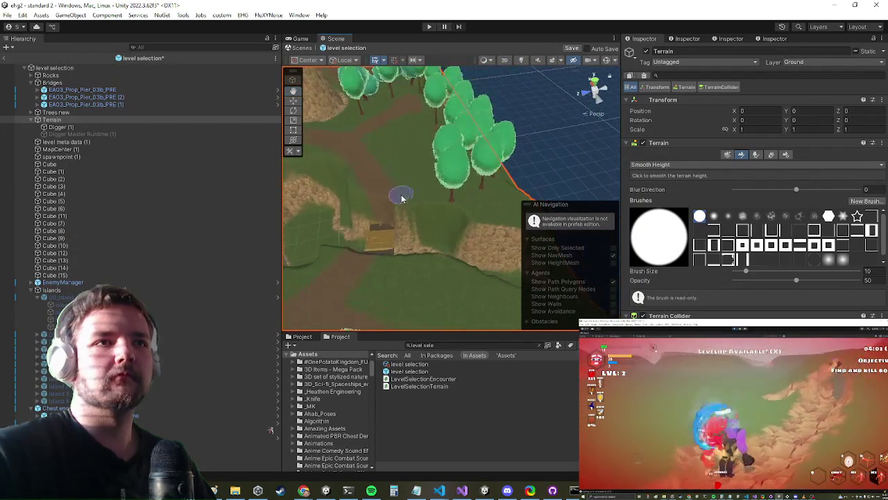
mouse_move(526, 230)
left_mouse_down()
mouse_move(469, 167)
mouse_move(486, 173)
mouse_move(512, 159)
mouse_move(499, 166)
left_mouse_up()
left_click(56, 238)
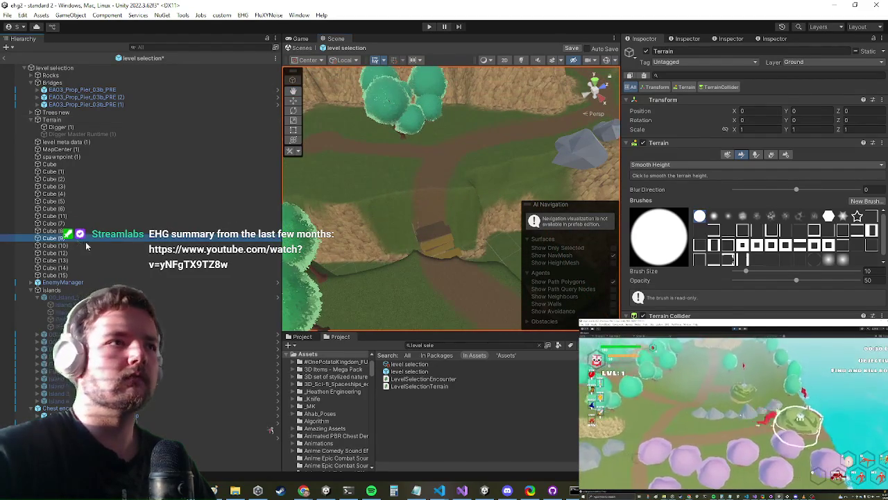
Select the EA03_Prop_Pier_03b_PRE (1) bridge and raise it to height 18
key("f")
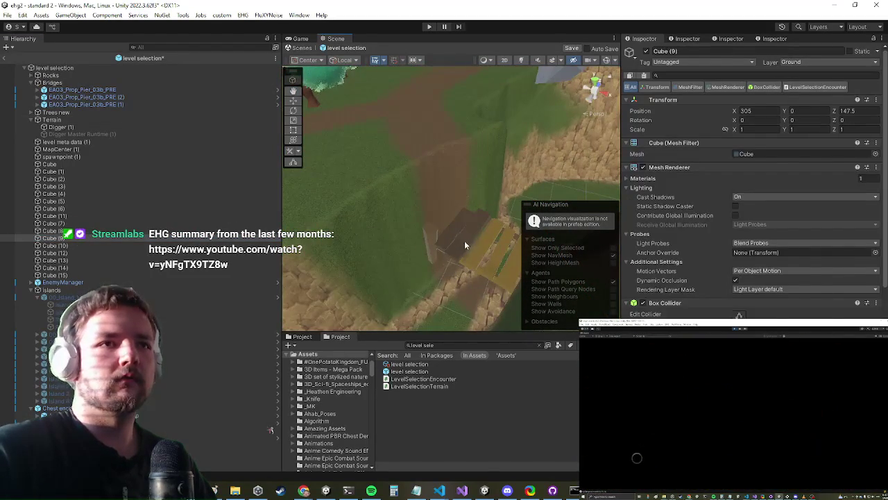
left_click(464, 240)
left_click(294, 102)
key("f")
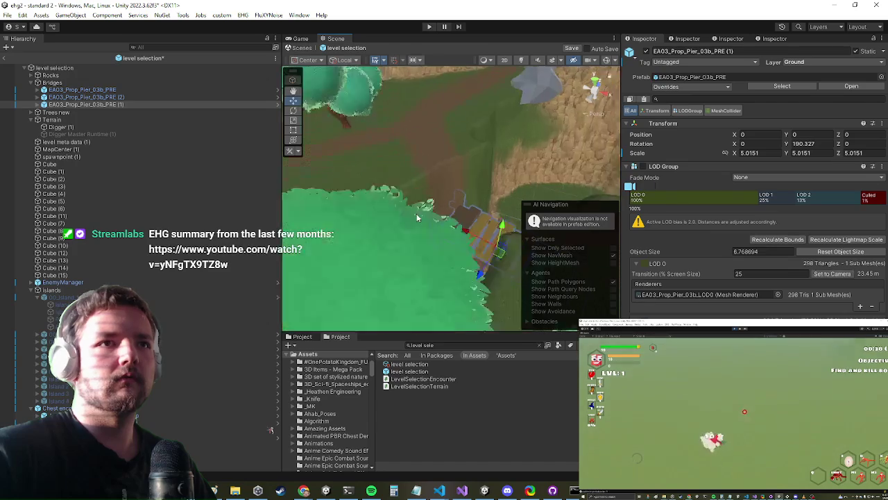
left_click_drag(503, 229, 513, 170)
key("f")
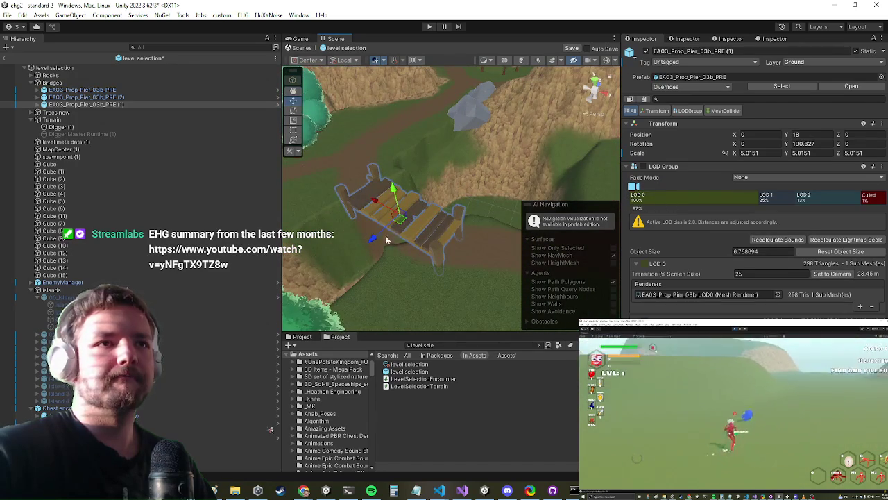
Slide the bridge onto the dirt path at X -5, Z -1.4
left_click_drag(372, 241, 365, 245)
left_click_drag(378, 209, 354, 207)
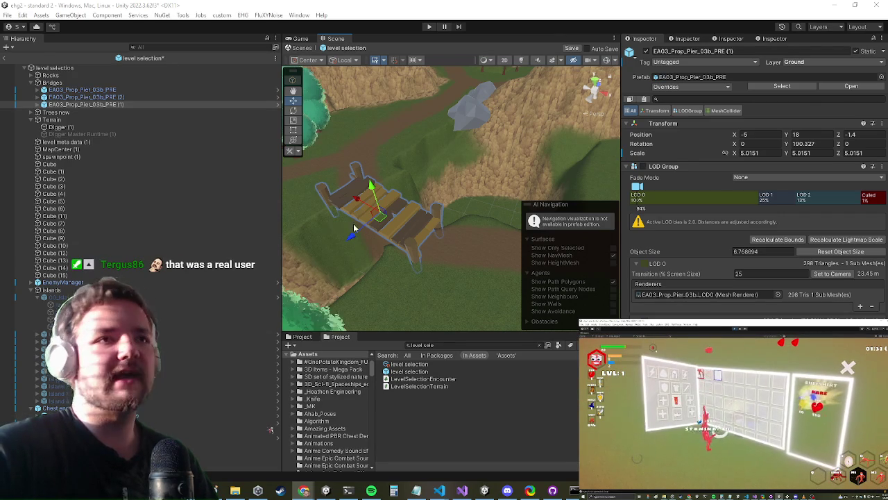
mouse_move(359, 234)
left_mouse_down()
mouse_move(441, 254)
mouse_move(460, 248)
mouse_move(482, 204)
mouse_move(472, 187)
mouse_move(440, 205)
mouse_move(398, 197)
mouse_move(481, 199)
mouse_move(400, 171)
mouse_move(397, 206)
left_mouse_up()
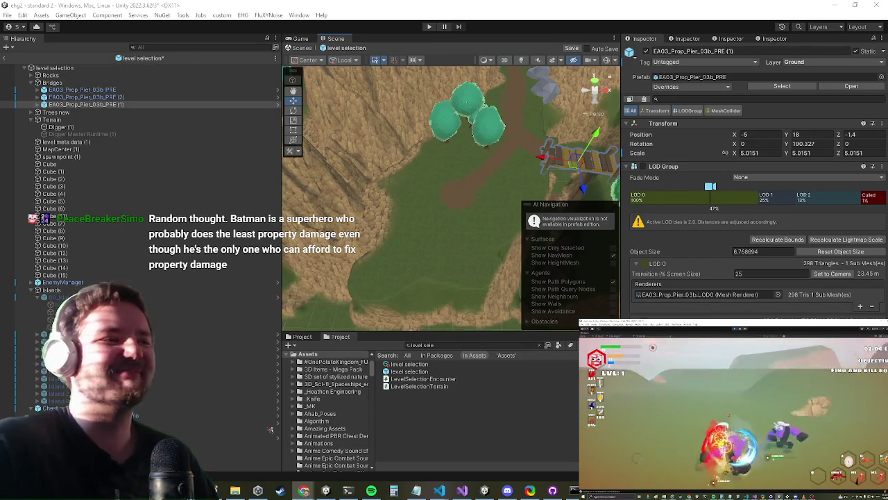
Zoom the view over the trees and path, then select Terrain in the Hierarchy
scroll(406, 249, "down", 2)
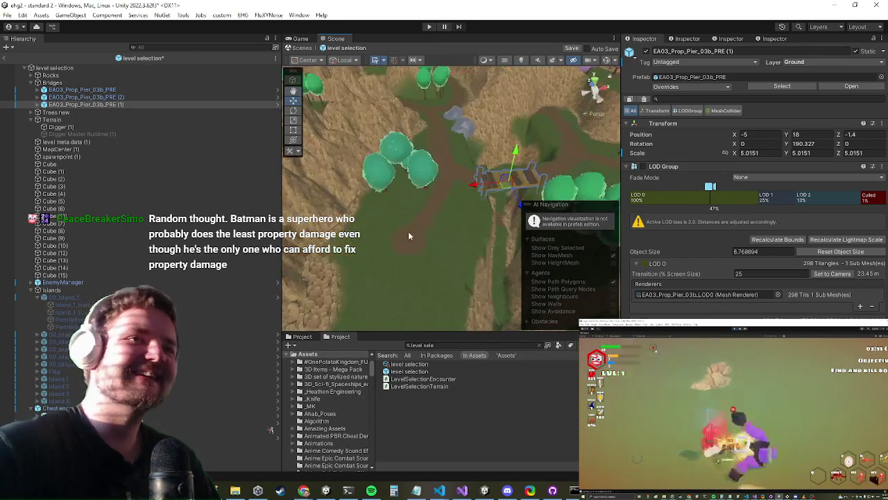
scroll(408, 230, "down", 3)
scroll(452, 180, "down", 3)
mouse_move(503, 158)
left_mouse_down()
mouse_move(476, 182)
mouse_move(436, 192)
mouse_move(432, 254)
mouse_move(416, 251)
mouse_move(422, 192)
mouse_move(434, 281)
left_mouse_up()
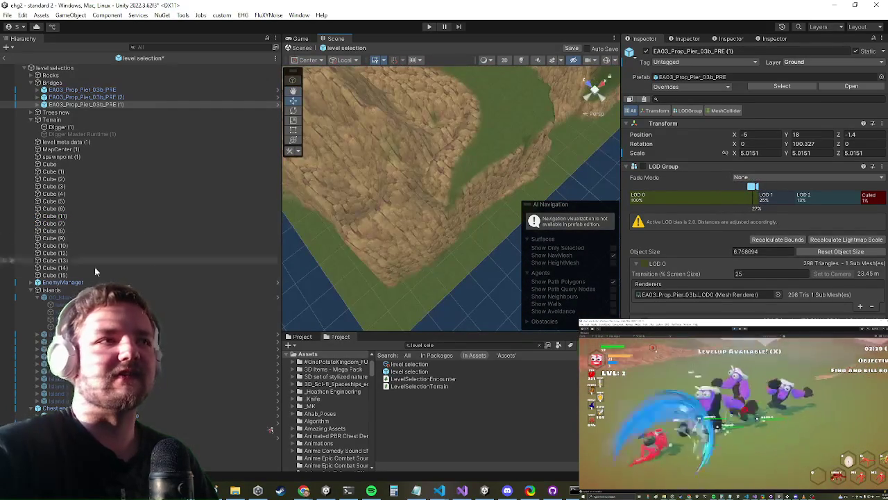
left_click(161, 119)
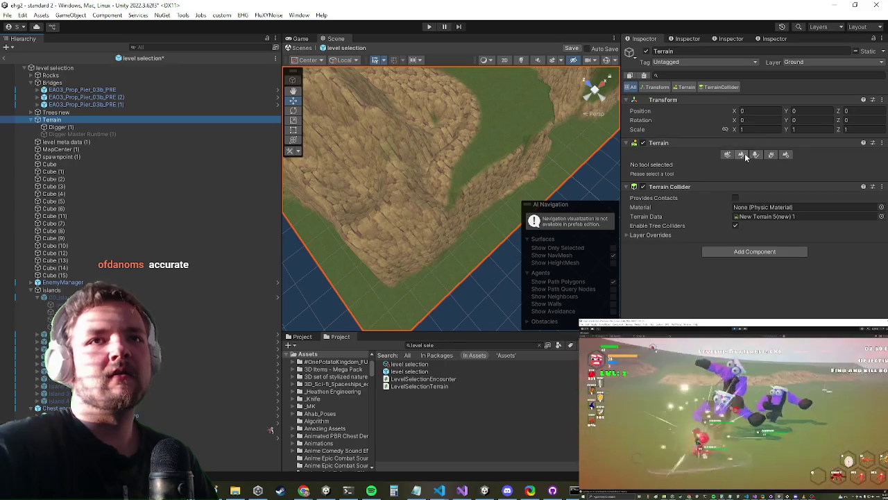
Switch the terrain tool to Smooth Height and brush over the rough ridges
left_click(741, 154)
left_click(693, 165)
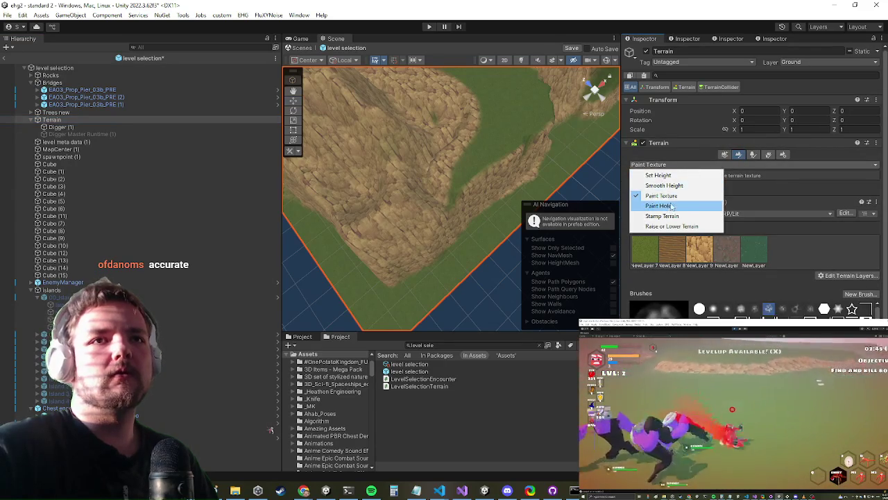
left_click(683, 186)
mouse_move(454, 95)
left_mouse_down()
mouse_move(449, 149)
mouse_move(472, 145)
mouse_move(419, 187)
left_mouse_up()
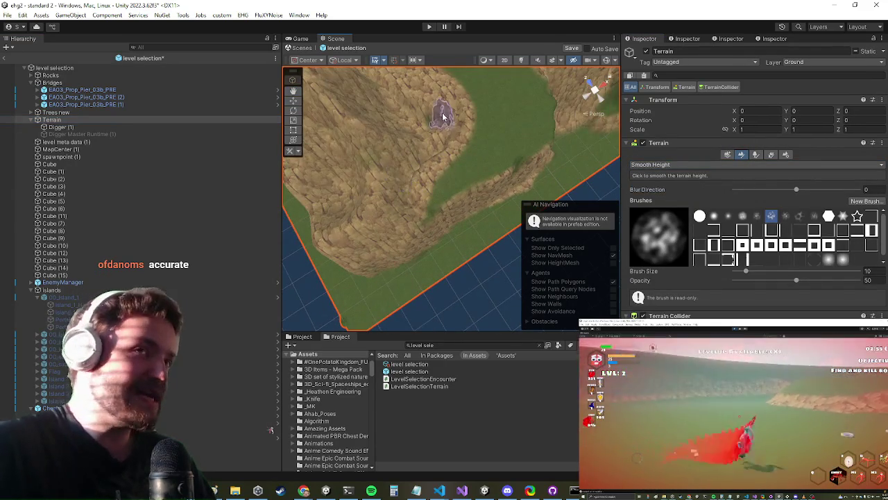
Orbit and pan around the terrain to inspect the trees, rocky path and hills
scroll(425, 171, "up", 3)
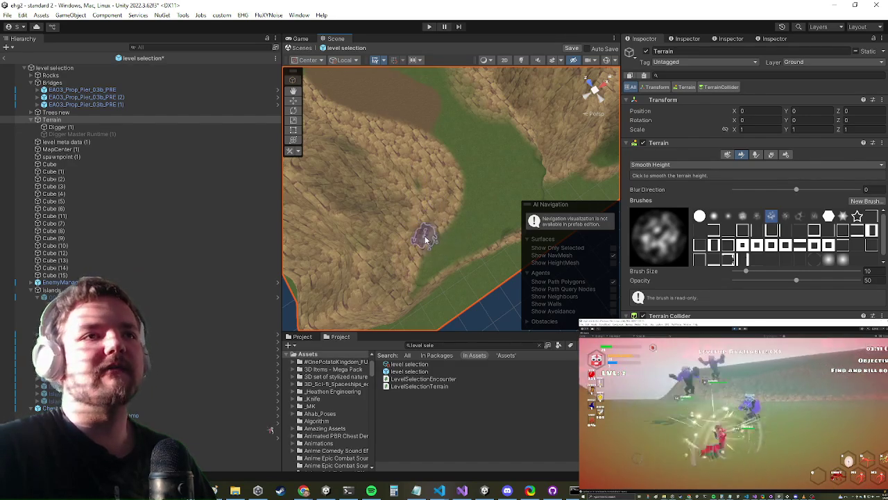
scroll(426, 239, "down", 3)
scroll(415, 158, "up", 3)
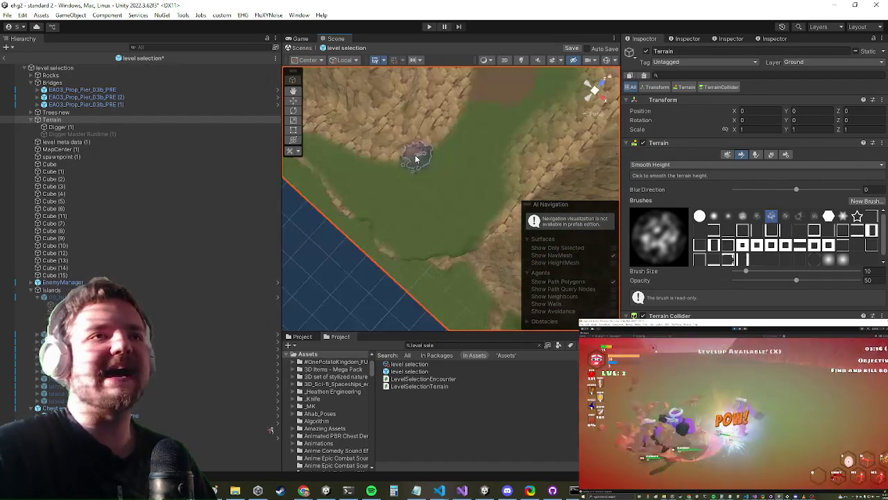
mouse_move(416, 158)
left_mouse_down()
mouse_move(403, 154)
mouse_move(421, 186)
left_mouse_up()
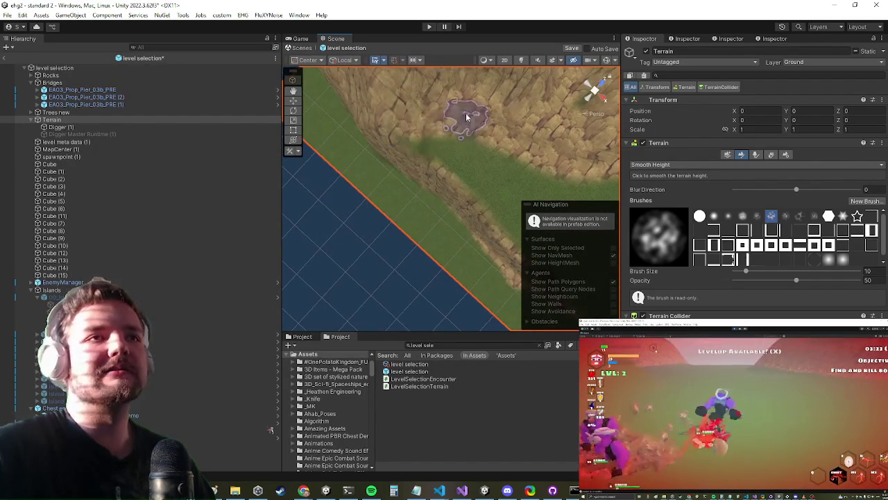
scroll(446, 146, "down", 3)
scroll(382, 163, "up", 2)
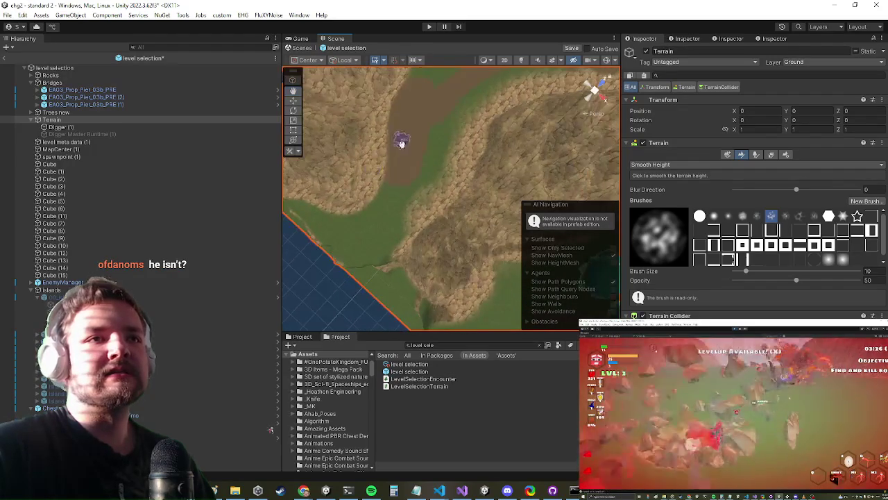
scroll(399, 173, "up", 2)
scroll(397, 198, "down", 3)
left_click_drag(416, 183, 456, 149)
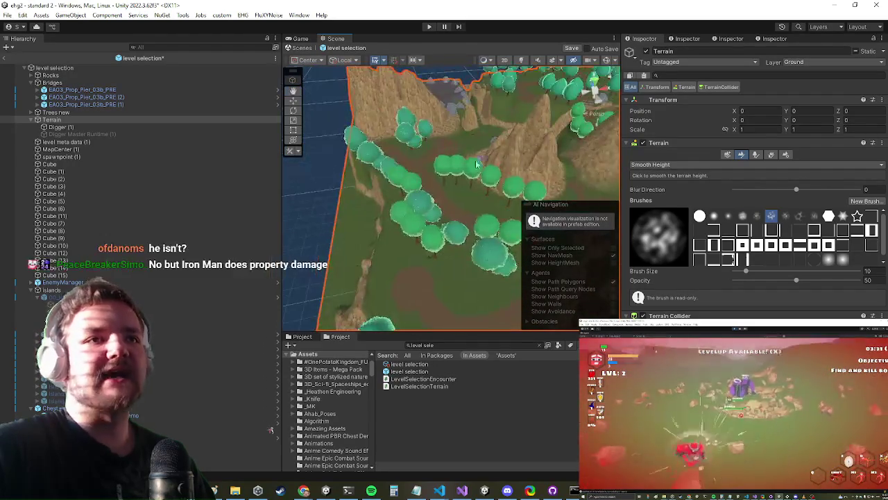
scroll(542, 116, "up", 2)
left_click_drag(542, 116, 627, 123)
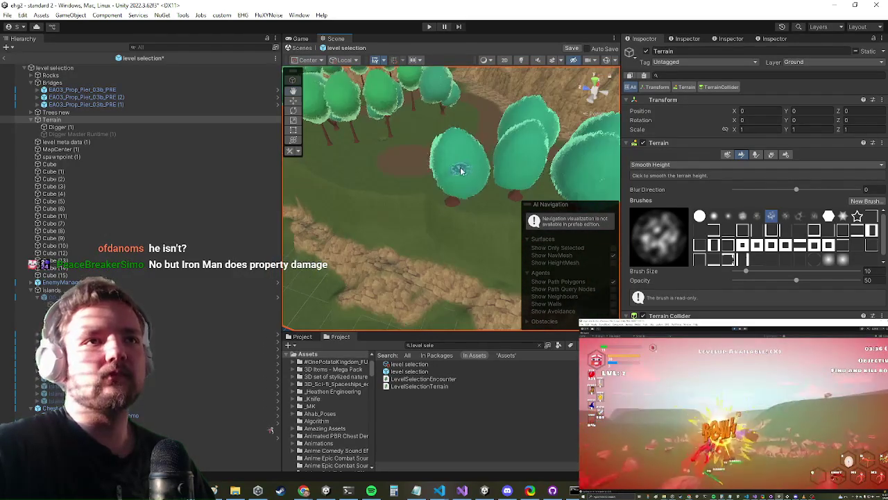
left_click_drag(463, 172, 409, 145)
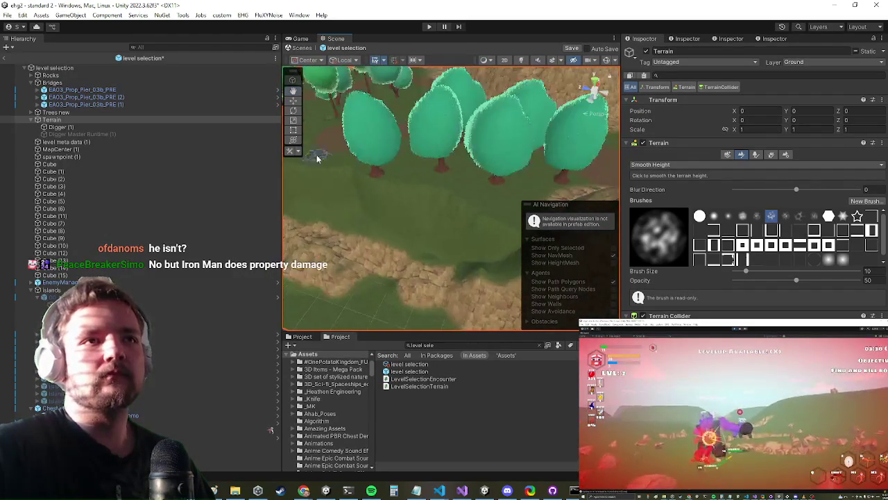
left_click_drag(317, 158, 461, 198)
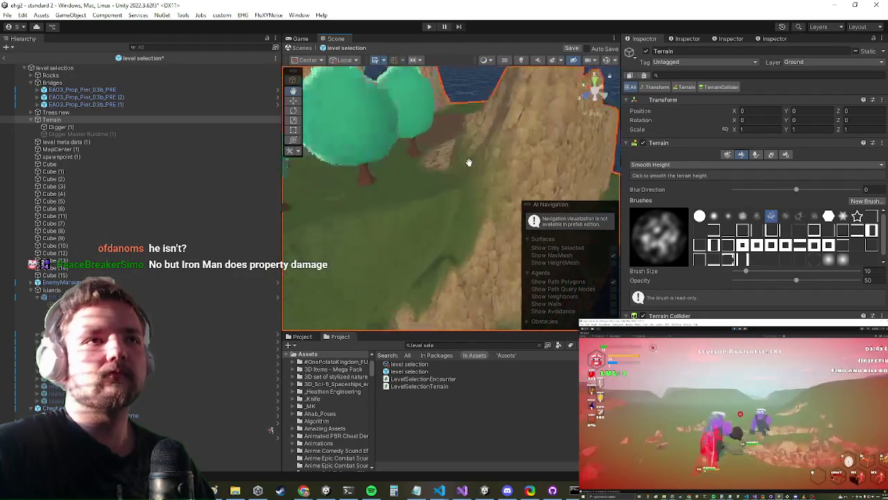
scroll(484, 160, "down", 5)
scroll(524, 177, "up", 5)
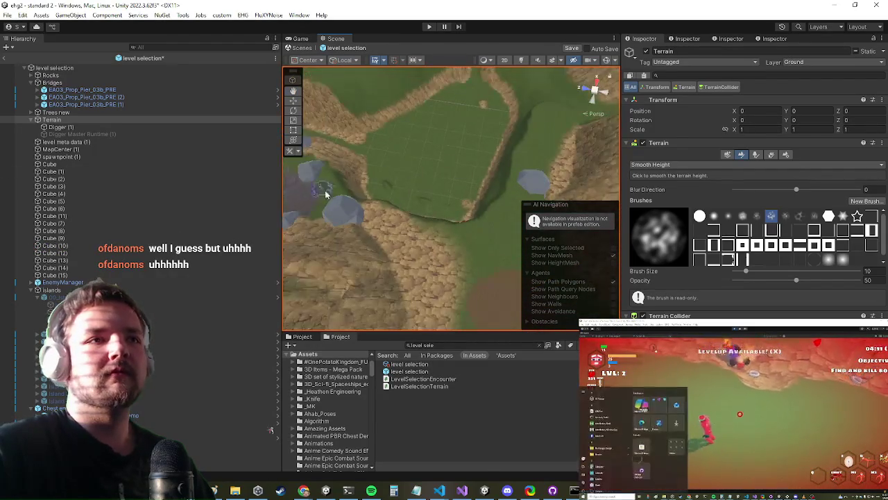
mouse_move(359, 214)
left_mouse_down()
mouse_move(438, 204)
mouse_move(458, 247)
mouse_move(466, 206)
mouse_move(456, 237)
mouse_move(416, 248)
mouse_move(391, 232)
mouse_move(420, 240)
mouse_move(411, 244)
left_mouse_up()
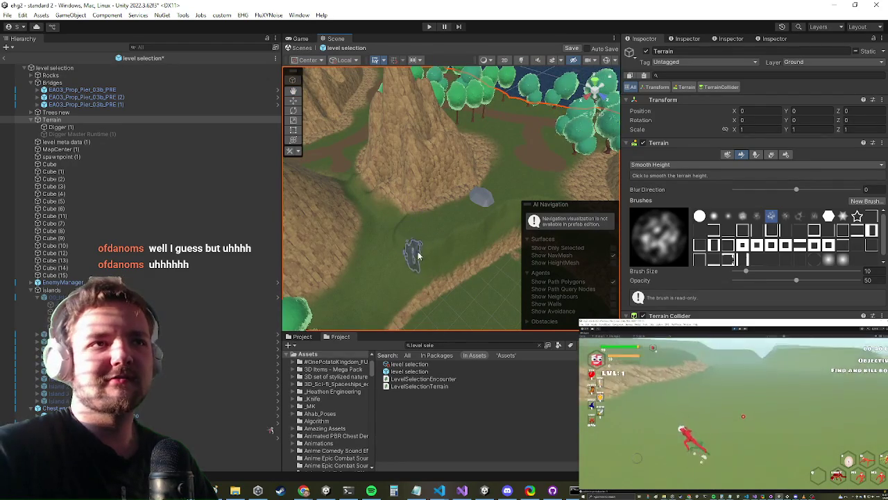
left_click_drag(462, 233, 414, 239)
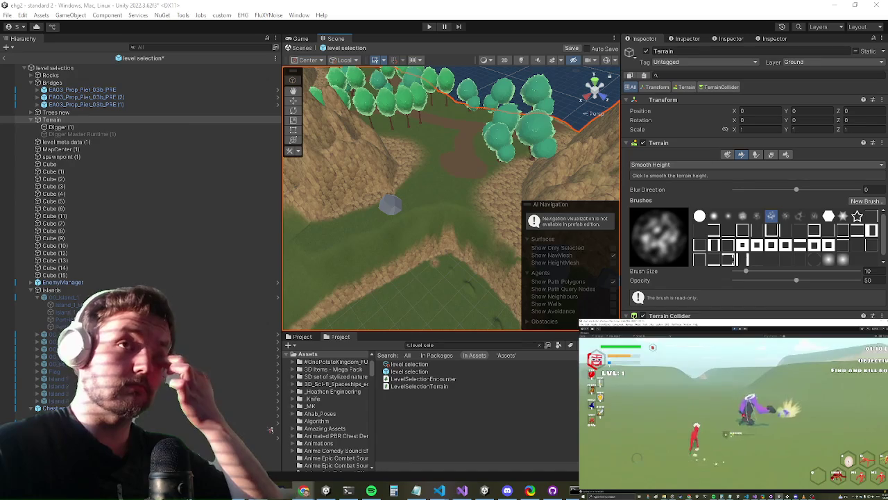
Select the Paint Texture tool with New Layer 9 as the terrain layer
left_click(643, 166)
left_click(680, 196)
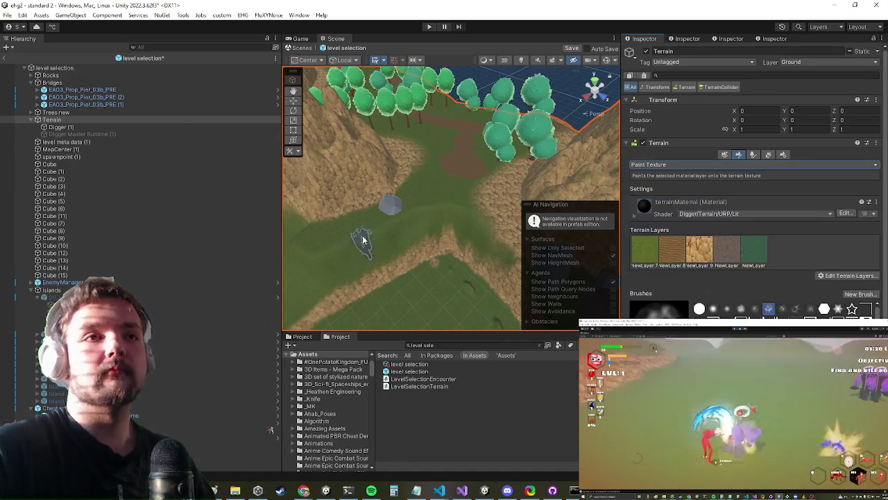
left_click(700, 249)
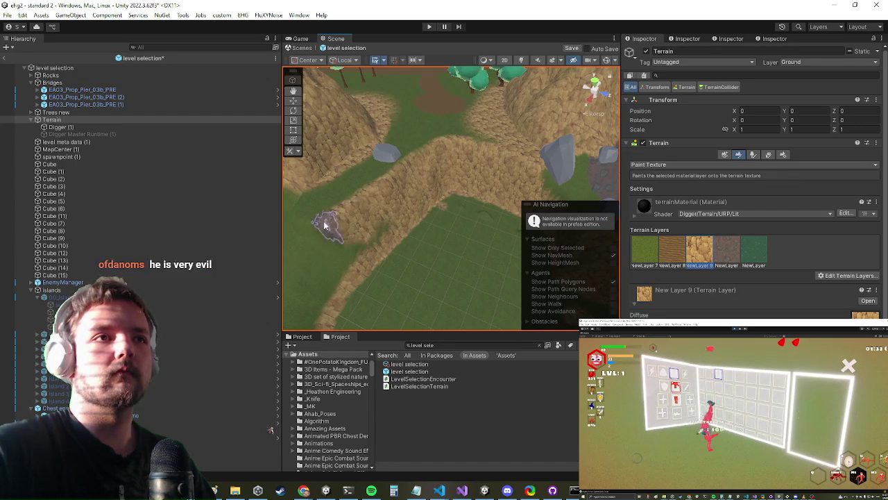
mouse_move(296, 196)
left_mouse_down()
mouse_move(404, 174)
mouse_move(340, 185)
mouse_move(353, 215)
mouse_move(347, 198)
left_mouse_up()
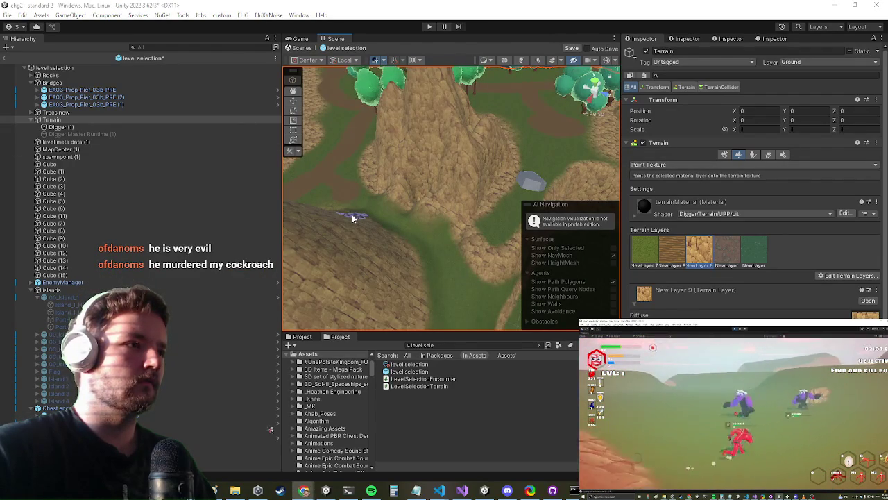
Switch the terrain tool to Stamp Terrain and look over the path with trees
left_click(653, 166)
left_click(659, 217)
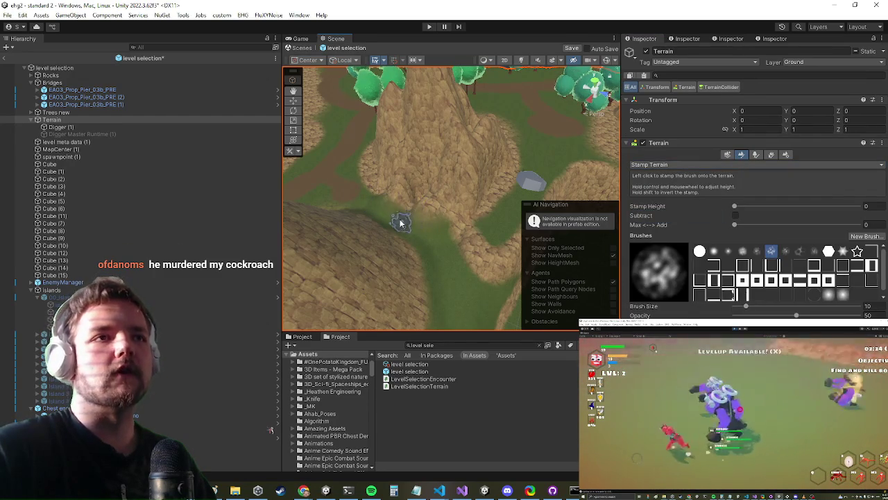
left_click_drag(311, 204, 388, 240)
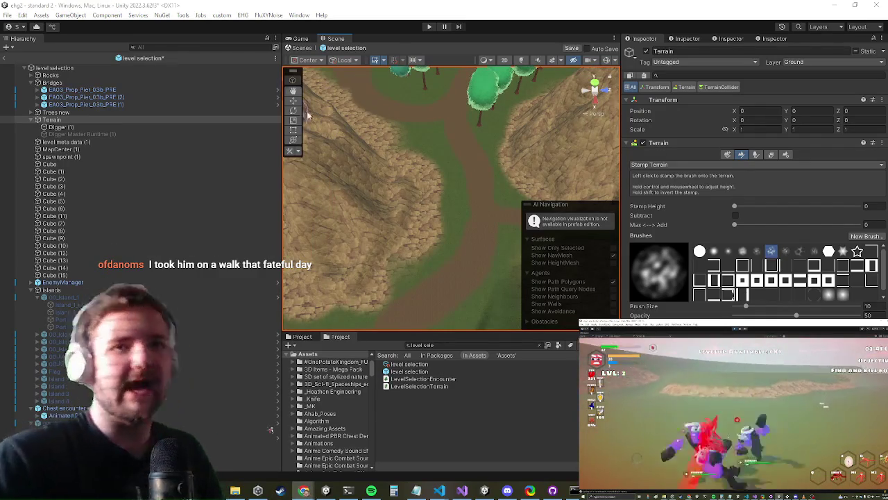
scroll(490, 193, "down", 5)
scroll(466, 202, "up", 3)
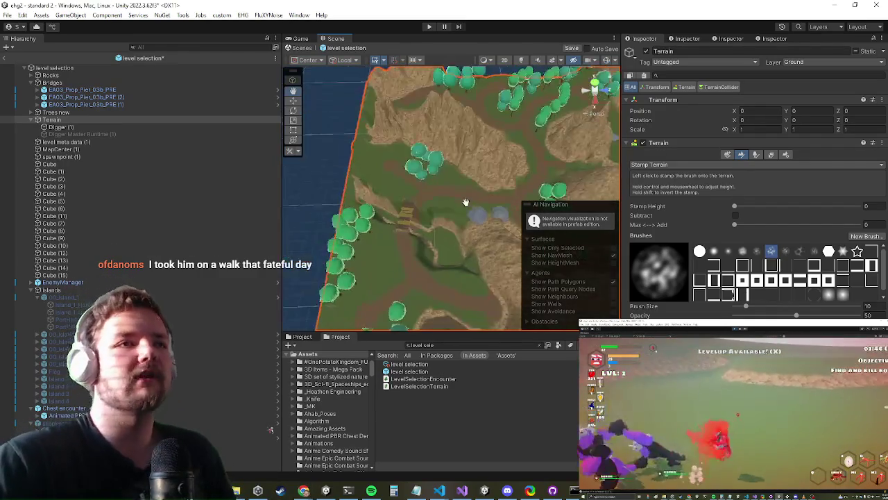
scroll(465, 202, "up", 6)
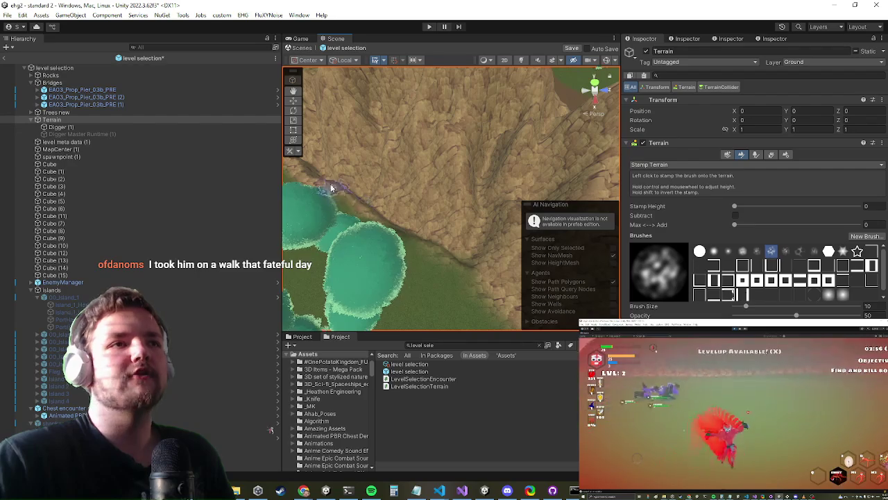
scroll(300, 173, "down", 4)
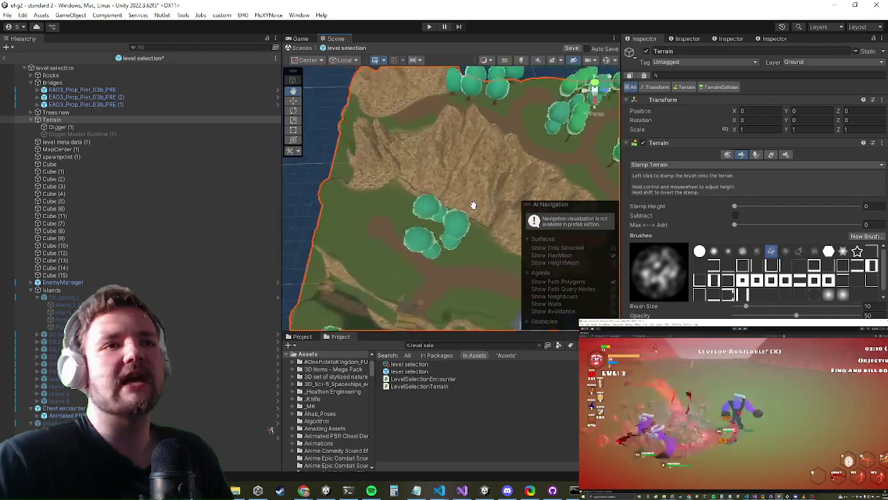
left_click(671, 165)
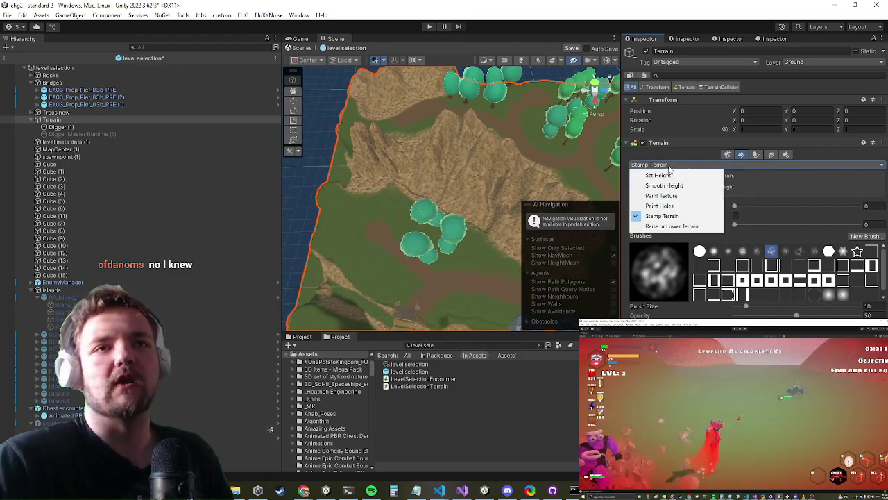
Return to Paint Texture with New Layer 7 grass and paint a strip up the rocky cliff
left_click(661, 195)
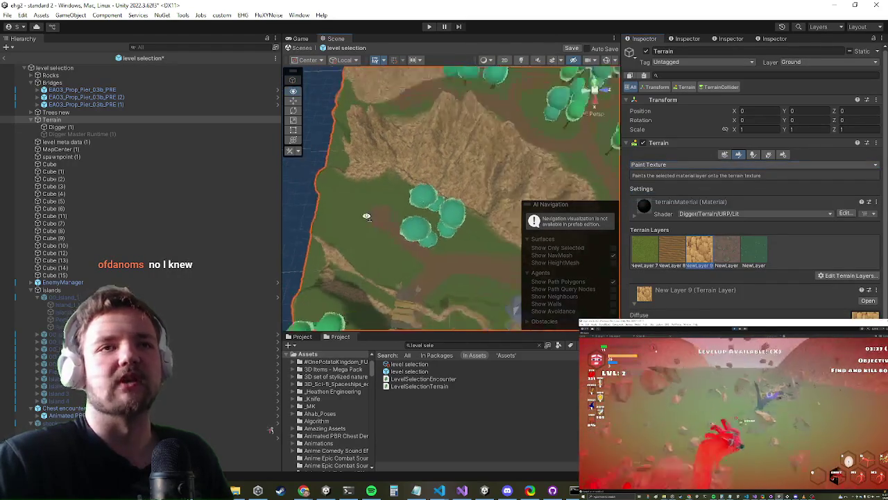
scroll(388, 202, "up", 5)
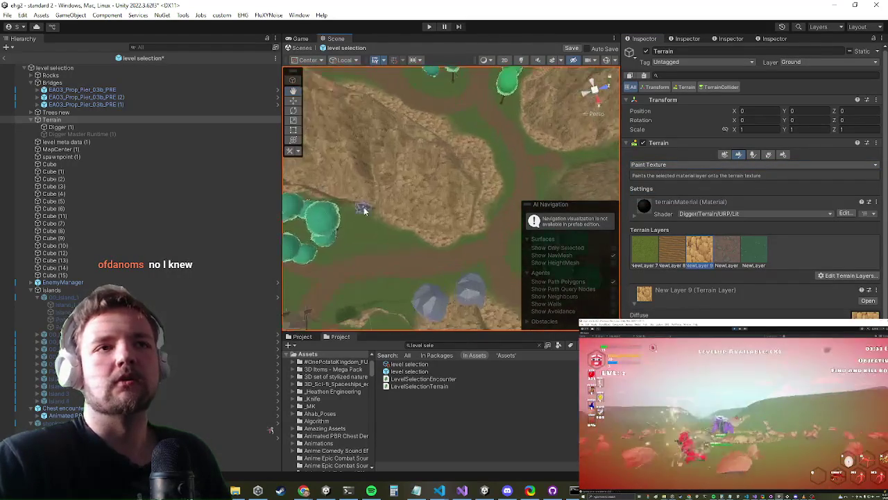
left_click(643, 255)
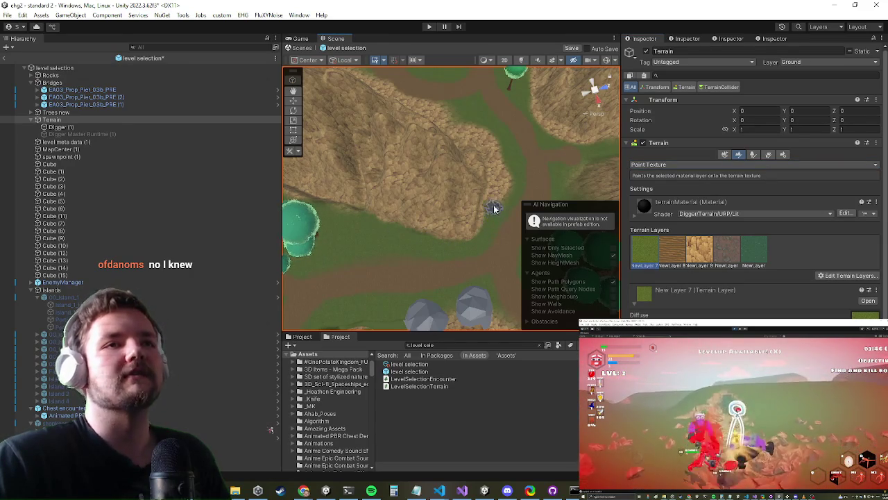
mouse_move(506, 198)
left_mouse_down()
mouse_move(493, 115)
mouse_move(456, 137)
mouse_move(300, 137)
left_mouse_up()
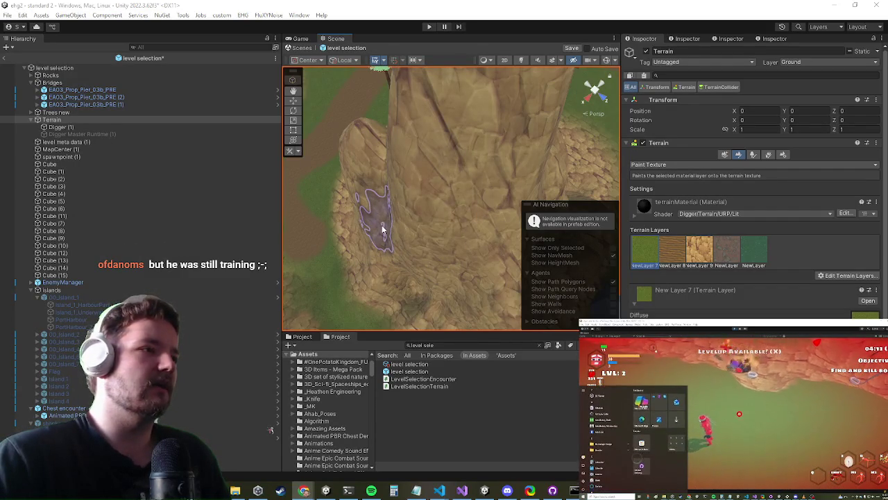
scroll(383, 220, "down", 5)
scroll(387, 186, "up", 5)
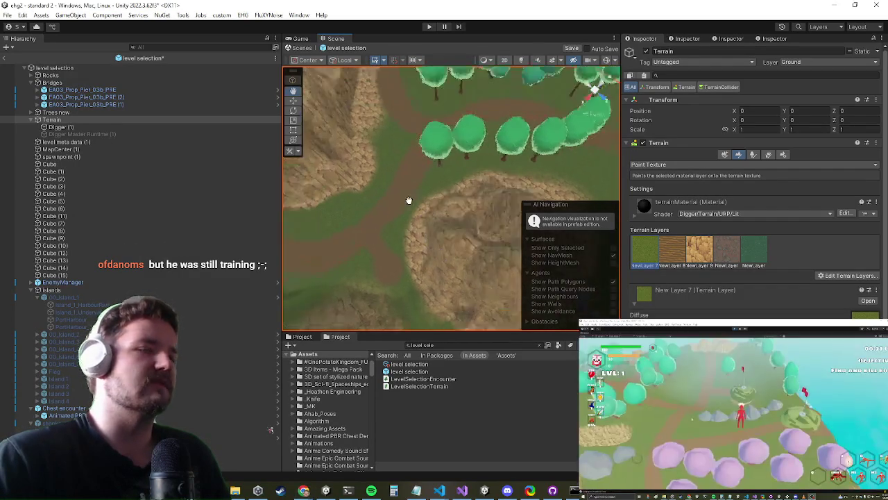
scroll(408, 200, "up", 5)
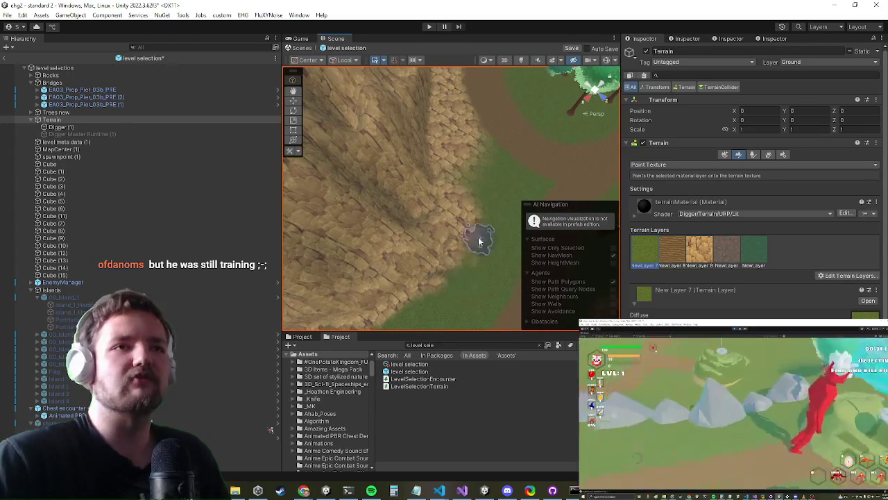
mouse_move(448, 115)
left_mouse_down()
mouse_move(452, 184)
mouse_move(445, 169)
mouse_move(443, 186)
left_mouse_up()
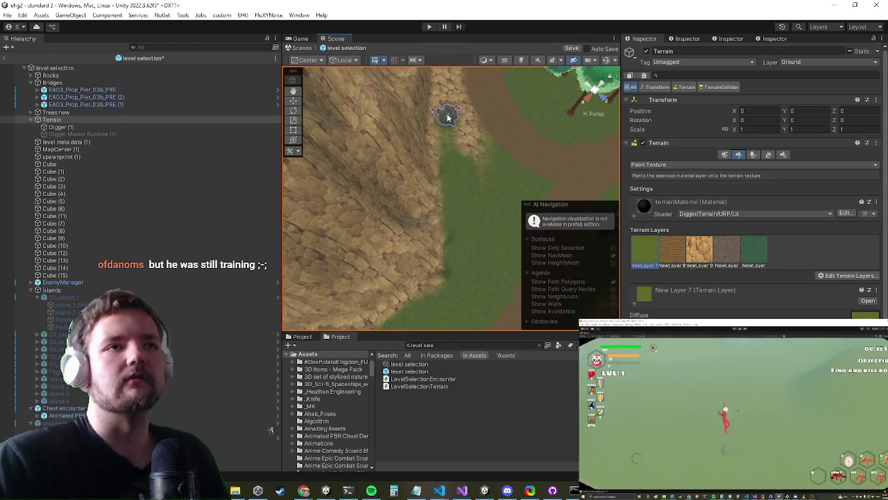
left_click_drag(436, 321, 406, 212)
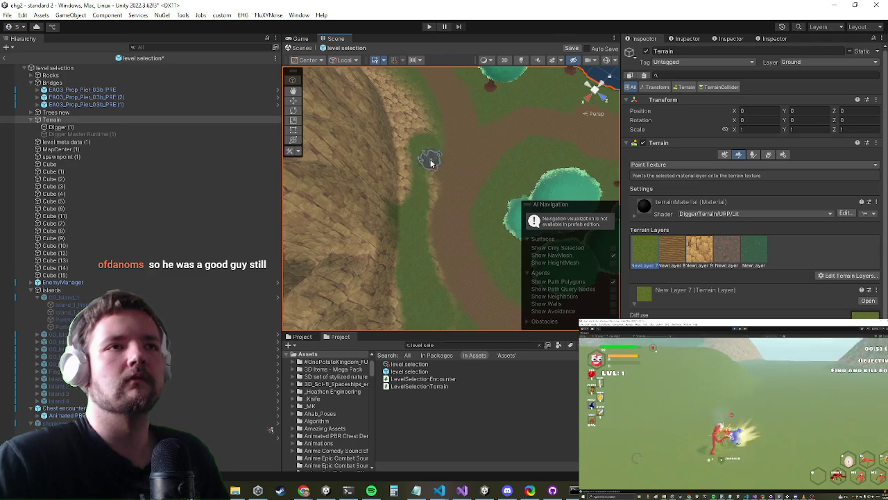
Paint more grass along the cliff edge, orbiting to check the cliffs from other angles
mouse_move(422, 143)
left_mouse_down()
mouse_move(438, 212)
mouse_move(450, 212)
mouse_move(304, 183)
mouse_move(416, 190)
mouse_move(369, 253)
left_mouse_up()
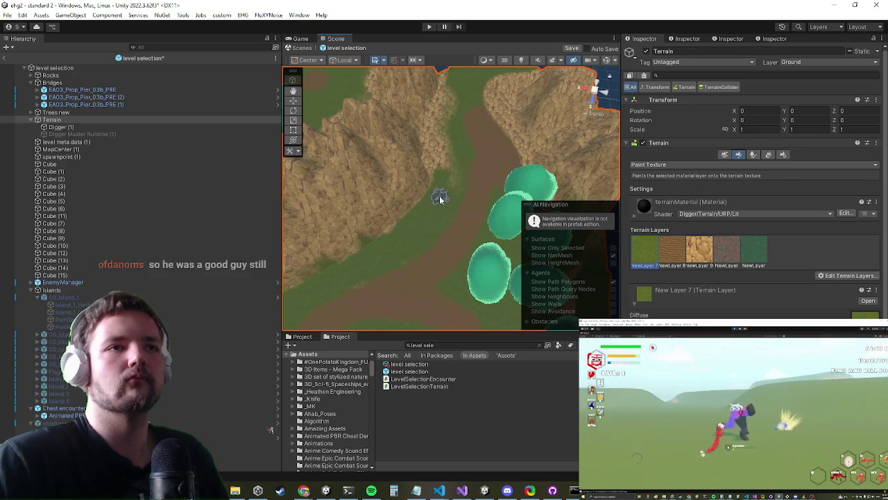
left_click_drag(444, 135, 444, 178)
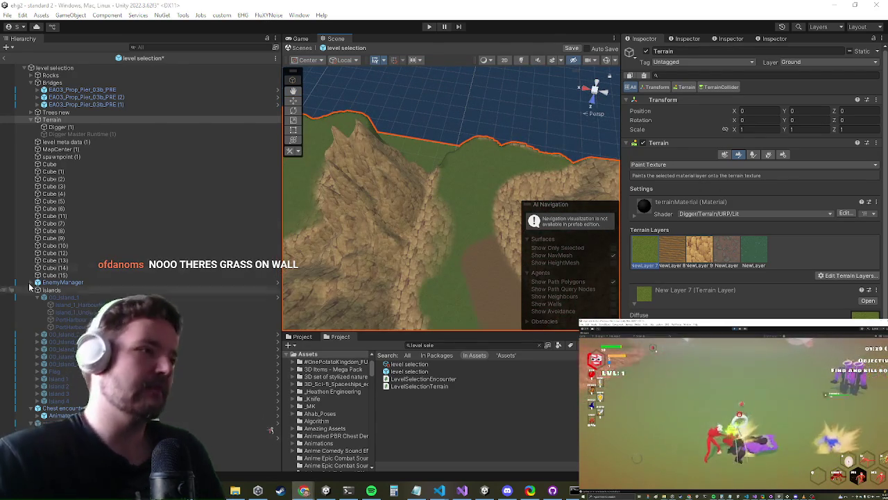
mouse_move(470, 199)
left_mouse_down()
mouse_move(414, 253)
mouse_move(410, 240)
mouse_move(400, 251)
left_mouse_up()
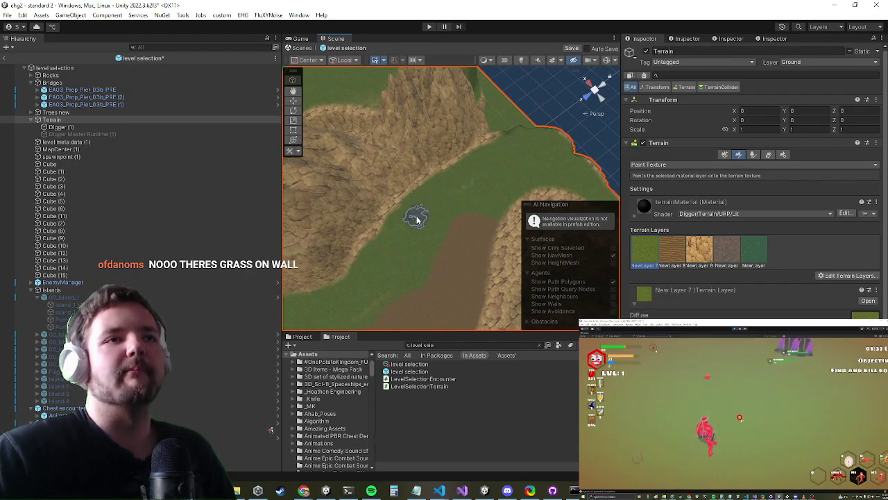
scroll(458, 166, "up", 5)
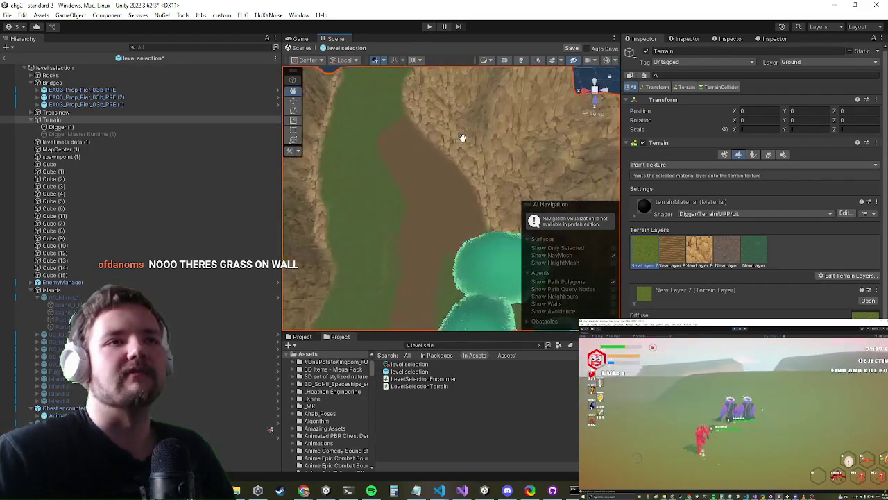
scroll(423, 161, "up", 5)
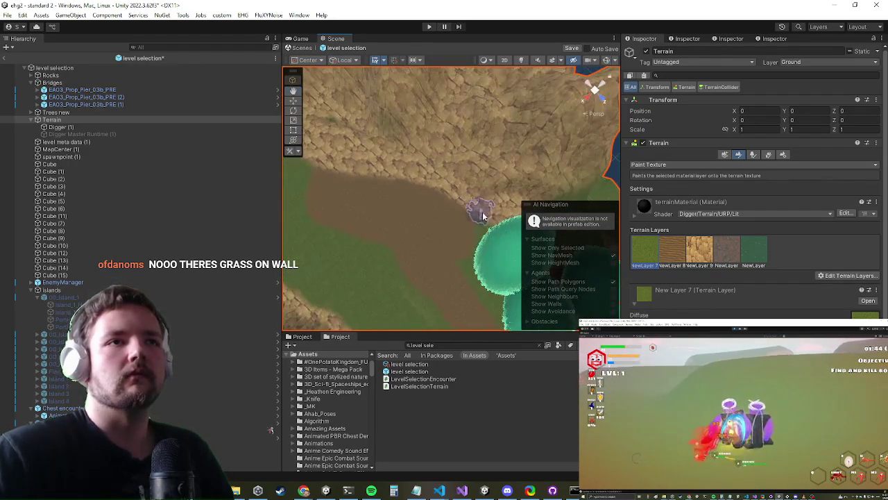
mouse_move(408, 174)
left_mouse_down()
mouse_move(312, 143)
mouse_move(332, 161)
left_mouse_up()
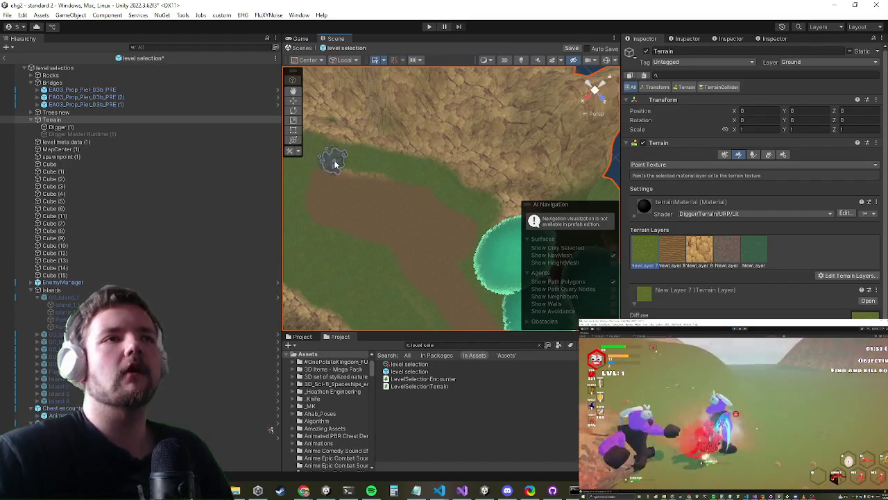
mouse_move(404, 167)
left_mouse_down()
mouse_move(431, 167)
mouse_move(396, 214)
left_mouse_up()
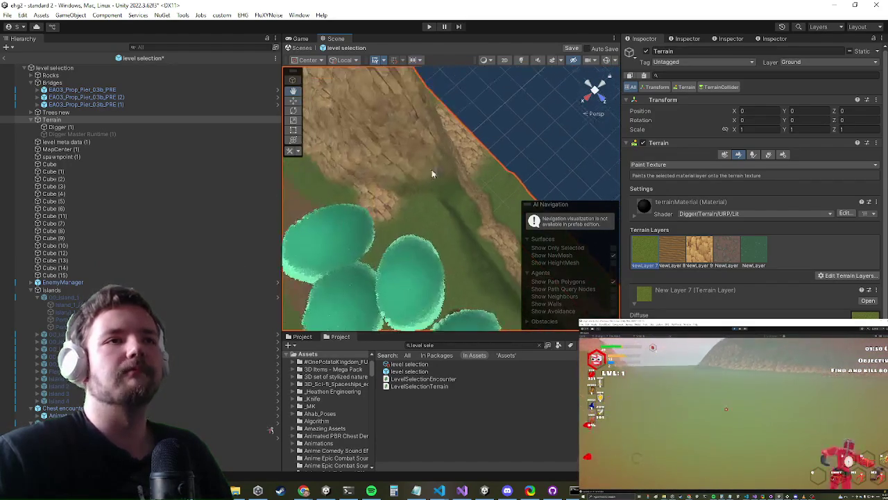
mouse_move(347, 192)
left_mouse_down()
mouse_move(342, 170)
mouse_move(519, 115)
mouse_move(435, 119)
mouse_move(436, 138)
left_mouse_up()
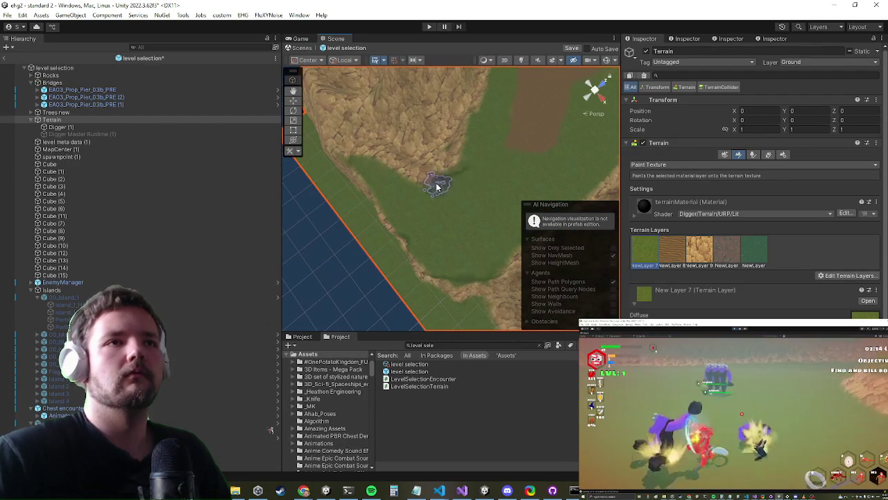
mouse_move(341, 148)
left_mouse_down()
mouse_move(414, 180)
mouse_move(400, 143)
mouse_move(378, 188)
mouse_move(556, 164)
mouse_move(476, 201)
mouse_move(484, 192)
mouse_move(432, 173)
mouse_move(389, 143)
mouse_move(451, 198)
mouse_move(479, 298)
mouse_move(530, 255)
mouse_move(430, 229)
mouse_move(370, 144)
mouse_move(402, 173)
mouse_move(382, 159)
mouse_move(358, 166)
left_mouse_up()
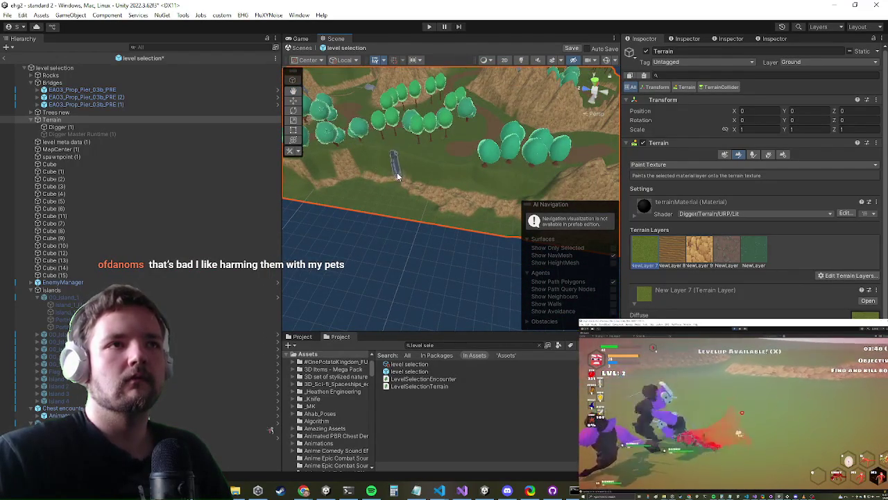
left_click(699, 248)
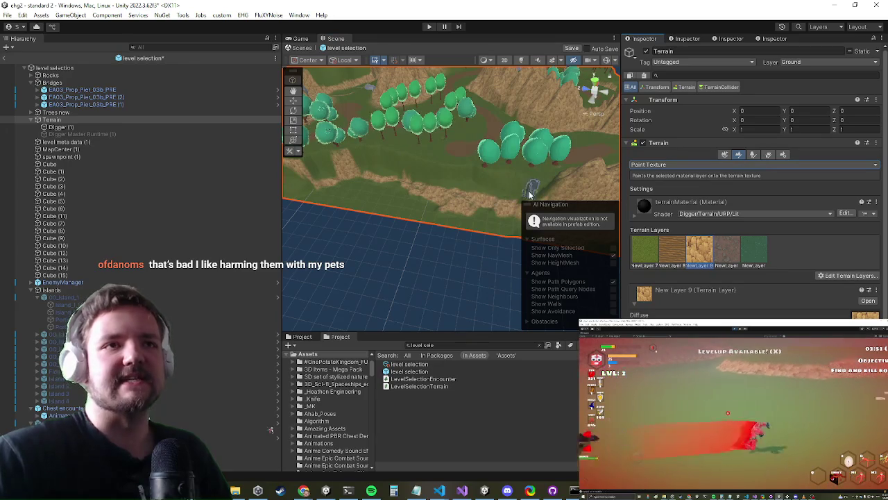
Paint a sandy New Layer 9 strip across the slope and extend it further left
scroll(532, 187, "up", 5)
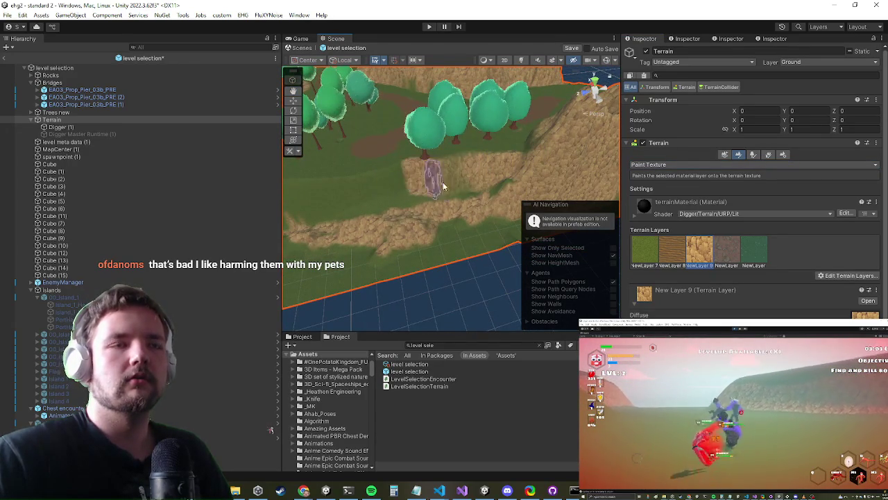
left_click_drag(434, 182, 519, 199)
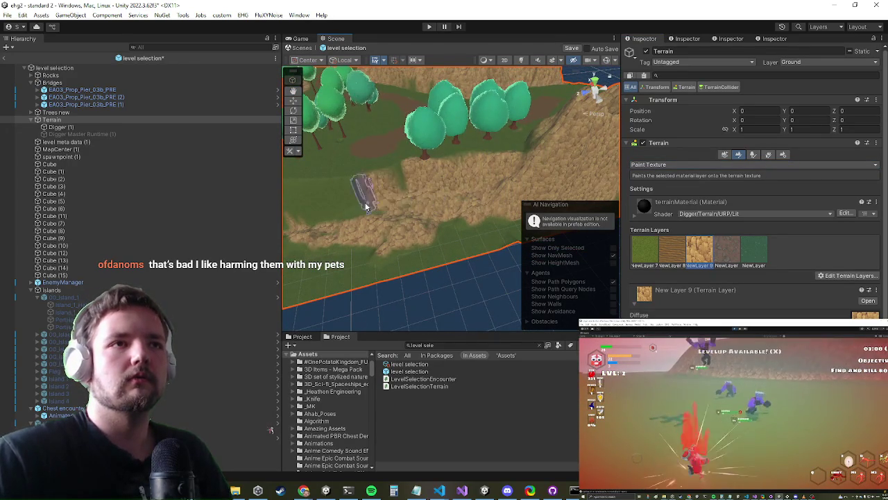
left_click_drag(359, 201, 293, 218)
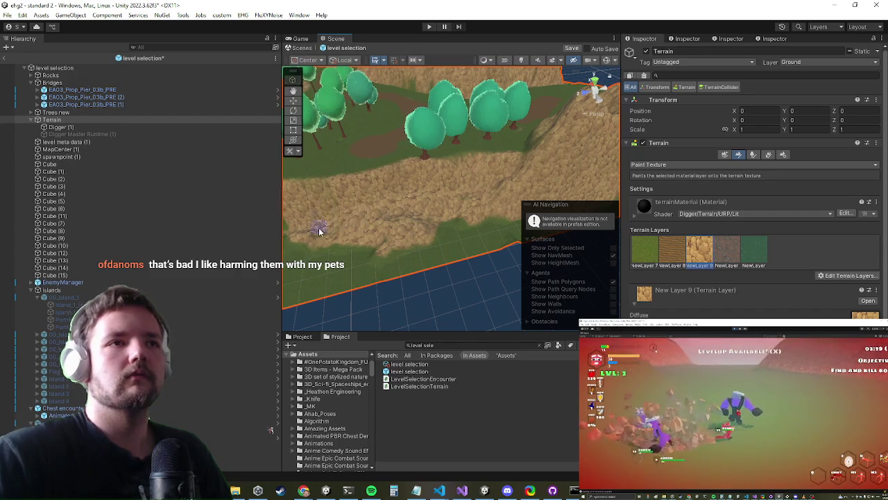
left_click_drag(308, 241, 497, 203)
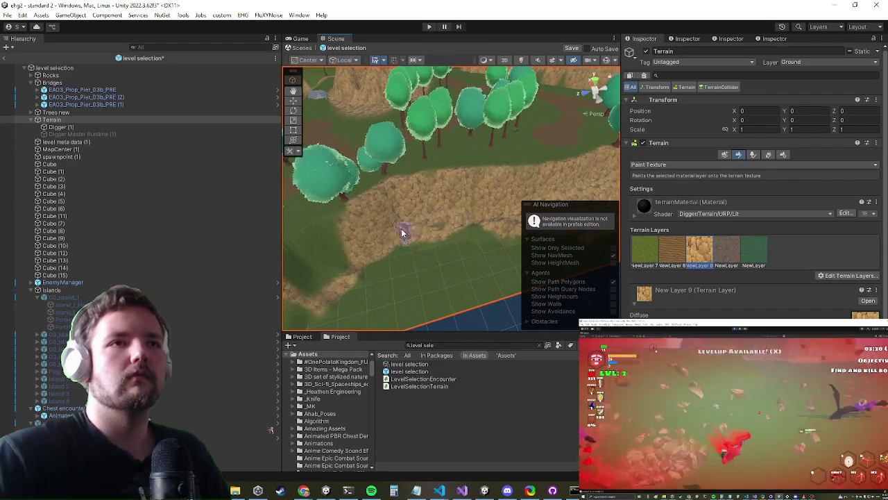
mouse_move(347, 236)
left_mouse_down()
mouse_move(436, 206)
mouse_move(391, 228)
mouse_move(432, 201)
left_mouse_up()
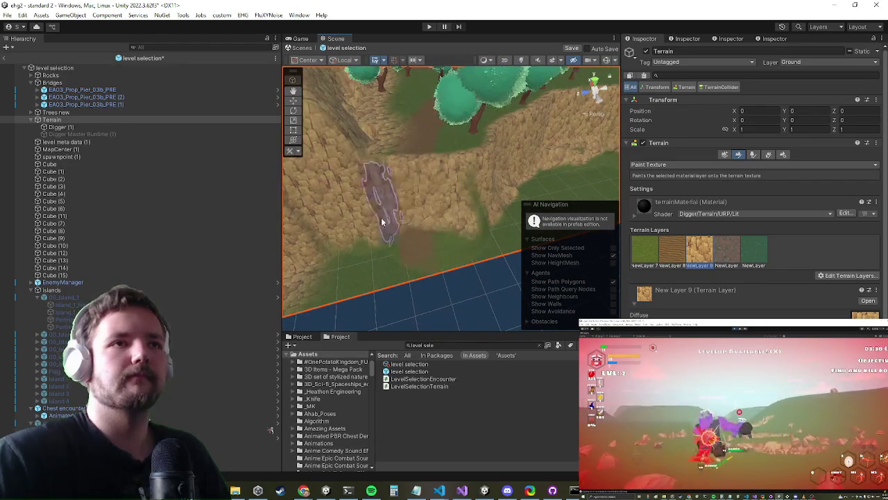
mouse_move(419, 178)
left_mouse_down()
mouse_move(426, 224)
mouse_move(434, 155)
mouse_move(437, 233)
mouse_move(430, 221)
mouse_move(418, 231)
mouse_move(434, 268)
mouse_move(417, 230)
mouse_move(453, 185)
mouse_move(422, 201)
left_mouse_up()
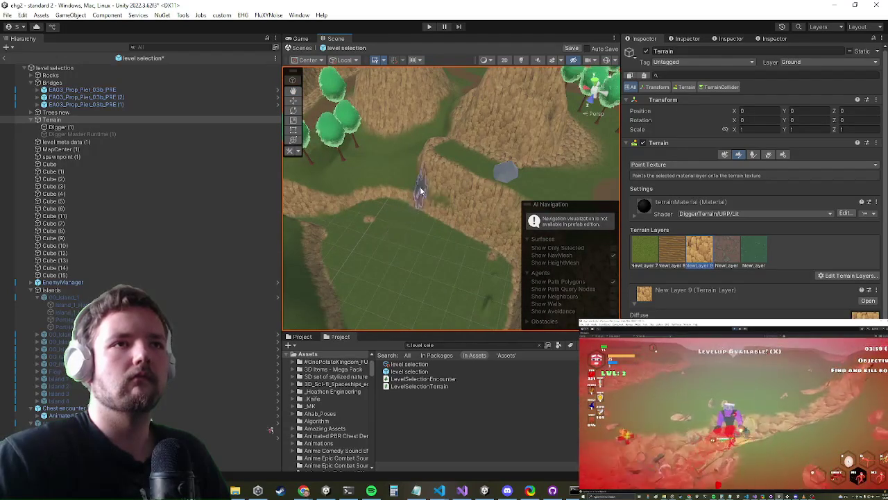
mouse_move(375, 176)
left_mouse_down()
mouse_move(416, 173)
mouse_move(424, 160)
left_mouse_up()
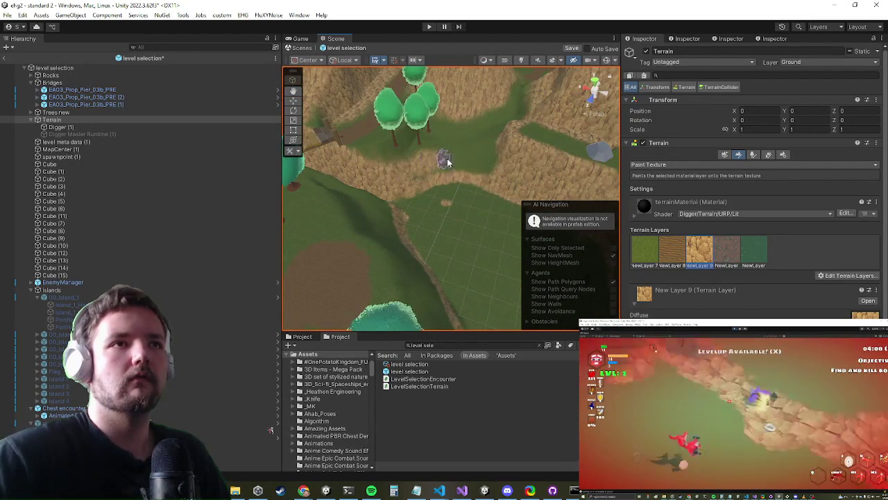
mouse_move(388, 192)
left_mouse_down()
mouse_move(423, 185)
mouse_move(396, 199)
mouse_move(456, 197)
left_mouse_up()
scroll(456, 197, "down", 5)
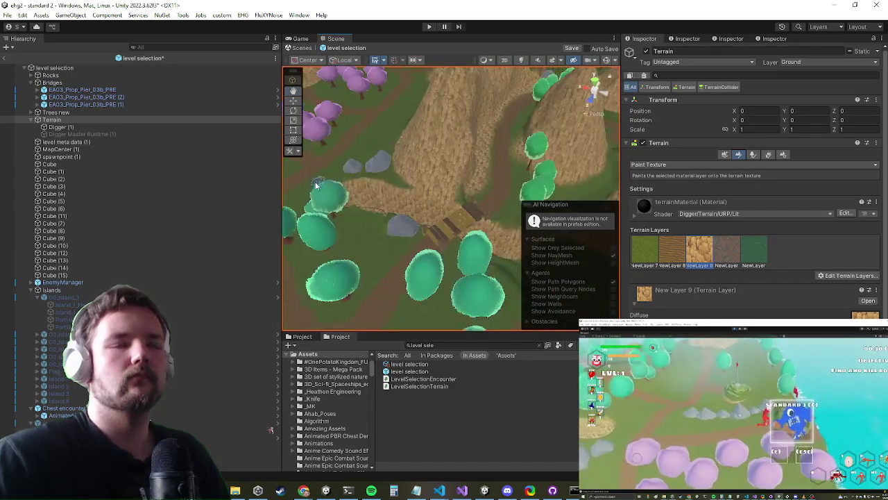
mouse_move(316, 185)
left_mouse_down()
mouse_move(393, 174)
mouse_move(392, 88)
left_mouse_up()
Cover the green slope below the path with dirt, then inspect the cliffs and diagonal path
mouse_move(403, 187)
left_mouse_down()
mouse_move(396, 168)
mouse_move(476, 178)
mouse_move(469, 158)
mouse_move(486, 195)
mouse_move(505, 166)
mouse_move(430, 194)
mouse_move(376, 199)
left_mouse_up()
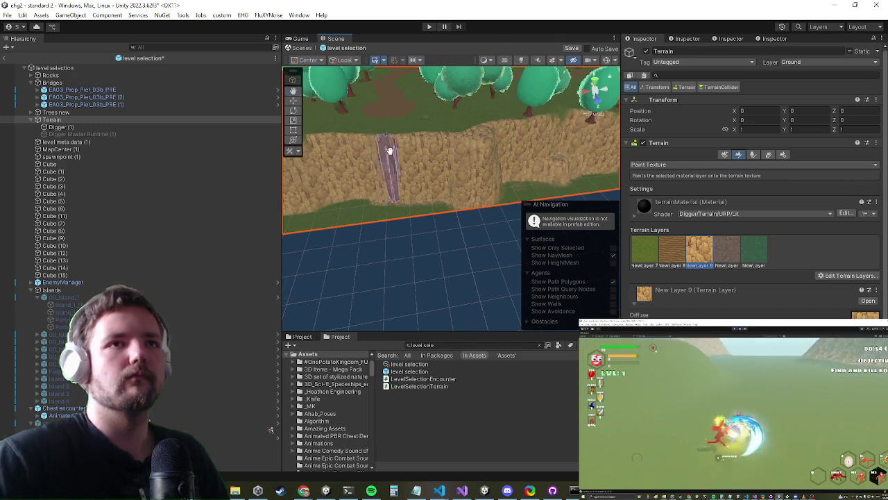
scroll(416, 152, "down", 5)
left_click_drag(475, 135, 390, 163)
mouse_move(406, 192)
left_mouse_down()
mouse_move(472, 213)
mouse_move(368, 169)
left_mouse_up()
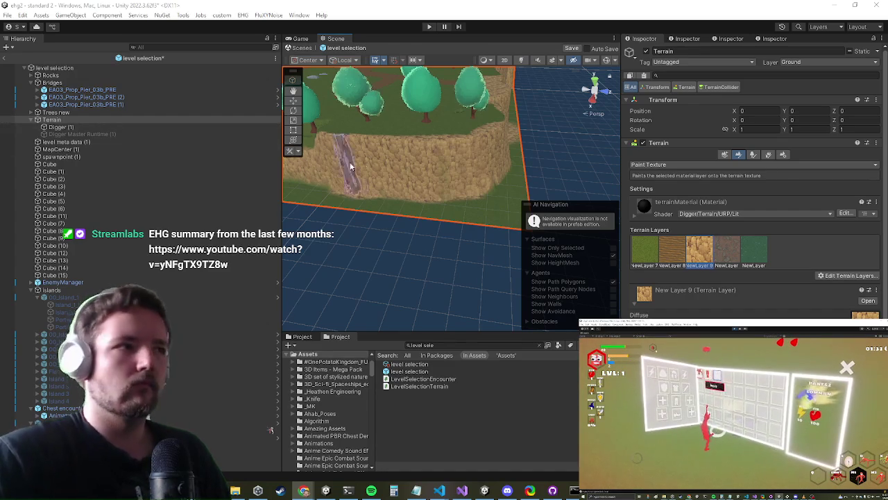
mouse_move(456, 135)
left_mouse_down()
mouse_move(311, 138)
mouse_move(328, 139)
left_mouse_up()
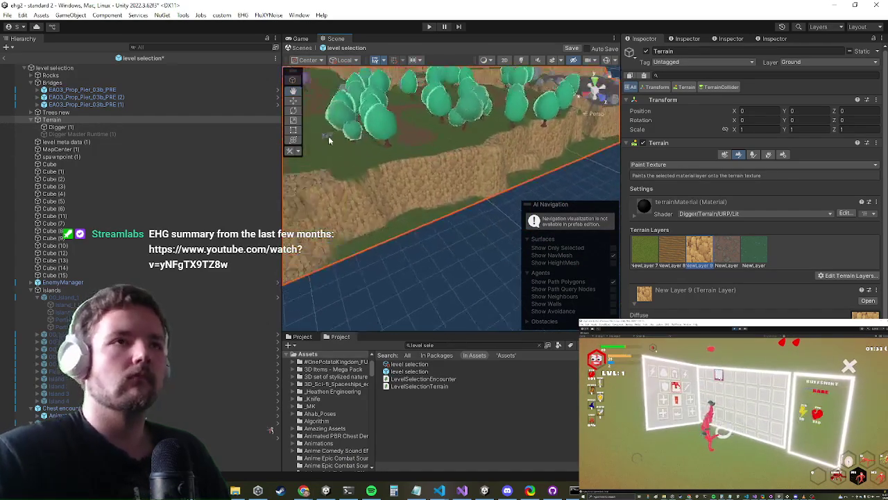
scroll(375, 186, "up", 3)
mouse_move(419, 169)
left_mouse_down()
mouse_move(422, 198)
mouse_move(396, 174)
mouse_move(422, 204)
mouse_move(508, 216)
mouse_move(416, 158)
mouse_move(409, 174)
mouse_move(460, 185)
left_mouse_up()
mouse_move(406, 173)
left_mouse_down()
mouse_move(396, 99)
mouse_move(495, 119)
mouse_move(387, 114)
mouse_move(418, 125)
mouse_move(343, 301)
mouse_move(355, 245)
left_mouse_up()
mouse_move(383, 144)
left_mouse_down()
mouse_move(412, 199)
mouse_move(395, 180)
mouse_move(380, 186)
mouse_move(414, 192)
mouse_move(403, 194)
mouse_move(608, 167)
mouse_move(452, 174)
mouse_move(444, 208)
mouse_move(462, 222)
mouse_move(498, 92)
mouse_move(522, 174)
mouse_move(483, 169)
left_mouse_up()
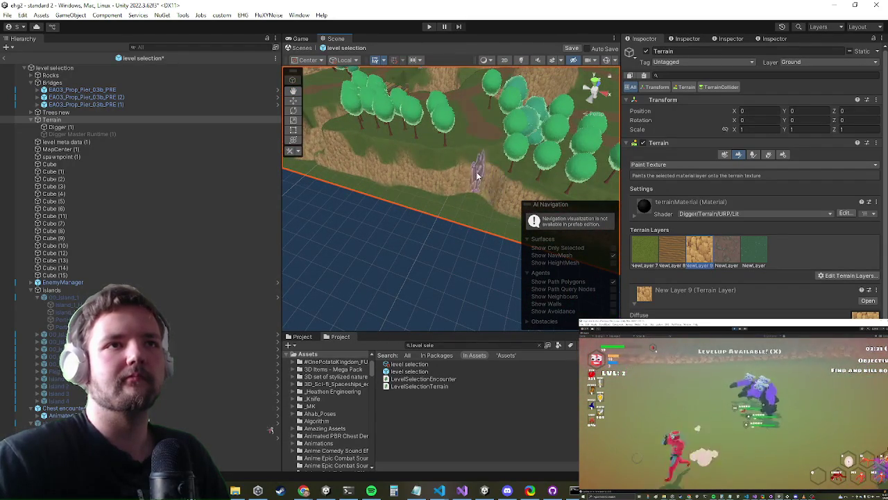
mouse_move(338, 158)
left_mouse_down()
mouse_move(388, 173)
mouse_move(437, 168)
mouse_move(505, 194)
left_mouse_up()
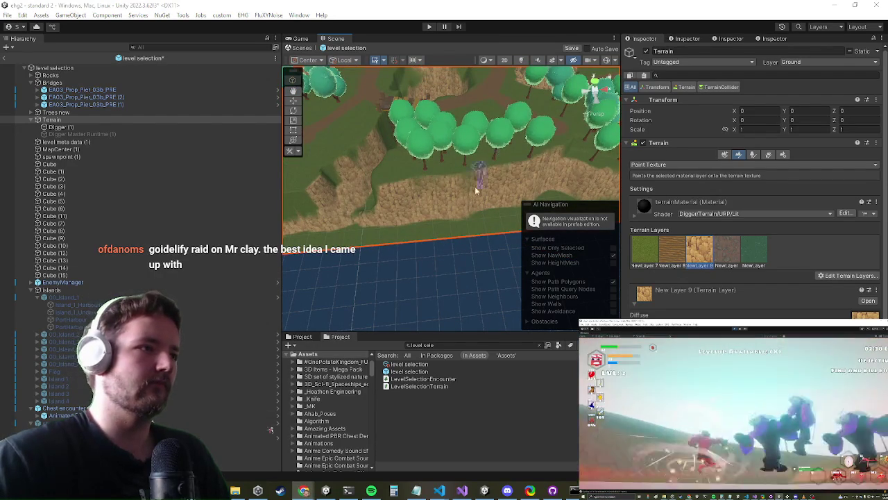
mouse_move(374, 222)
left_mouse_down()
mouse_move(448, 258)
mouse_move(433, 143)
mouse_move(458, 198)
left_mouse_up()
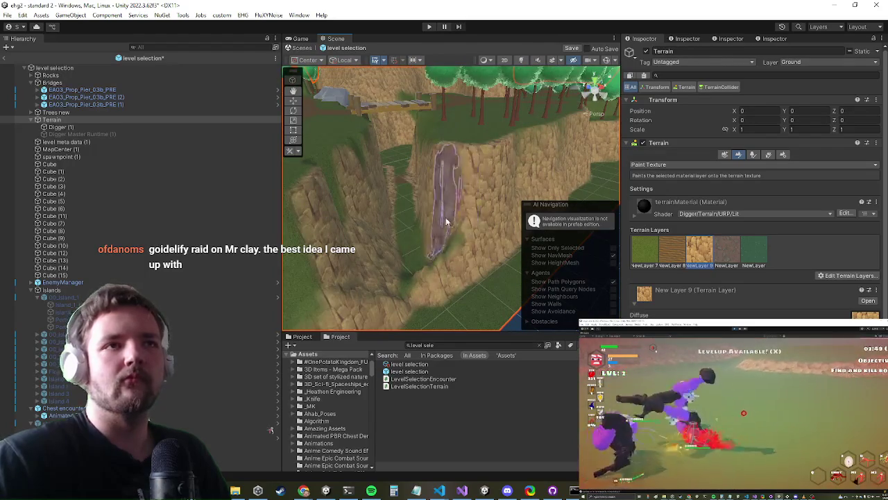
Paint rock texture over the green strip on the cliff and check the path and bridge
mouse_move(351, 245)
left_mouse_down()
mouse_move(421, 218)
mouse_move(405, 206)
left_mouse_up()
mouse_move(485, 198)
left_mouse_down()
mouse_move(416, 188)
mouse_move(298, 201)
left_mouse_up()
mouse_move(452, 92)
left_mouse_down()
mouse_move(390, 235)
mouse_move(502, 135)
left_mouse_up()
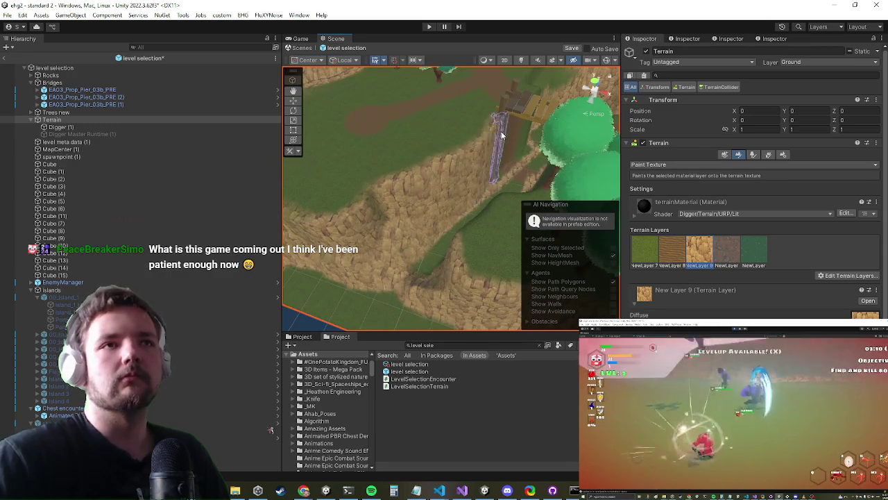
mouse_move(437, 207)
left_mouse_down()
mouse_move(473, 202)
mouse_move(408, 177)
mouse_move(505, 168)
left_mouse_up()
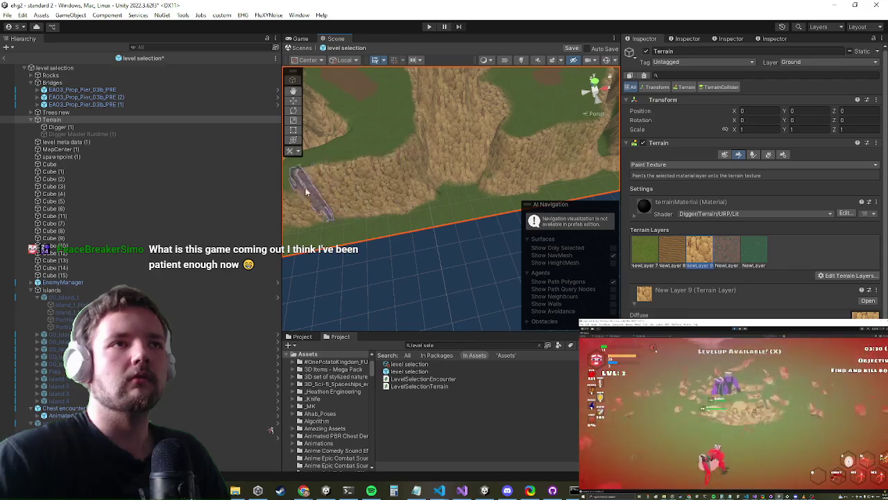
left_click_drag(305, 188, 401, 197)
mouse_move(555, 112)
left_mouse_down()
mouse_move(416, 184)
mouse_move(414, 277)
mouse_move(432, 242)
mouse_move(398, 186)
mouse_move(391, 125)
mouse_move(460, 177)
left_mouse_up()
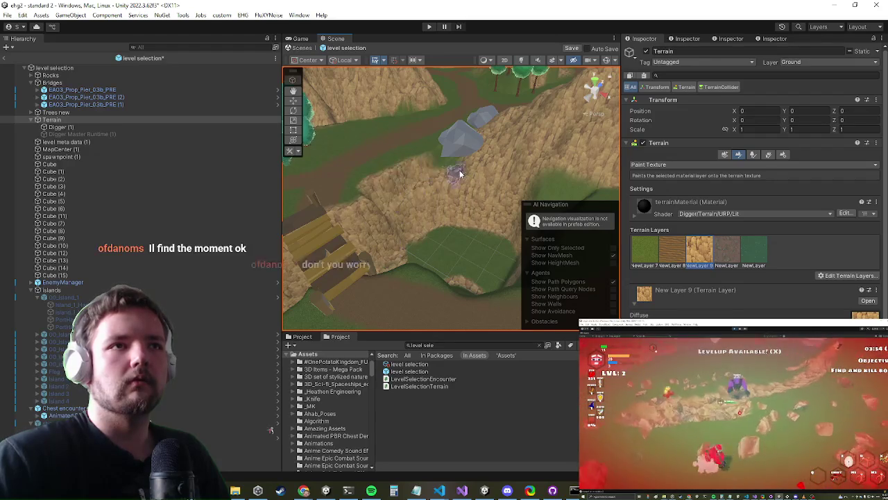
mouse_move(387, 196)
left_mouse_down()
mouse_move(404, 242)
mouse_move(462, 229)
mouse_move(452, 242)
mouse_move(458, 210)
left_mouse_up()
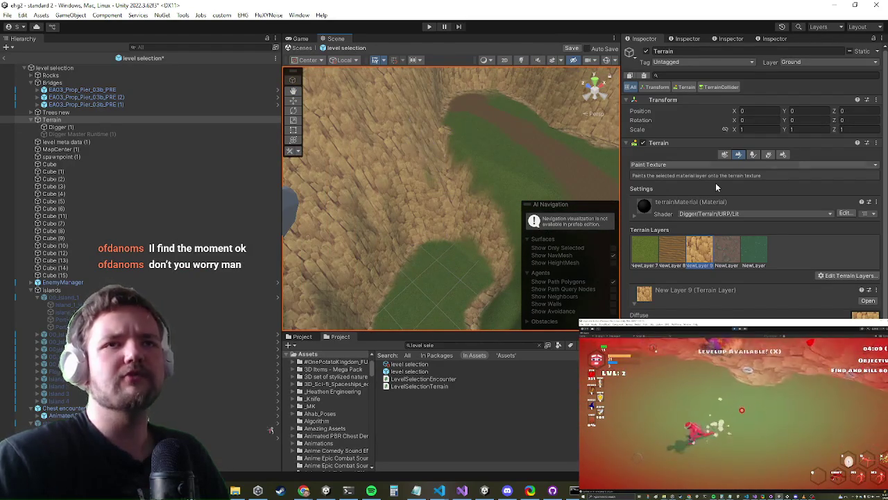
left_click(683, 166)
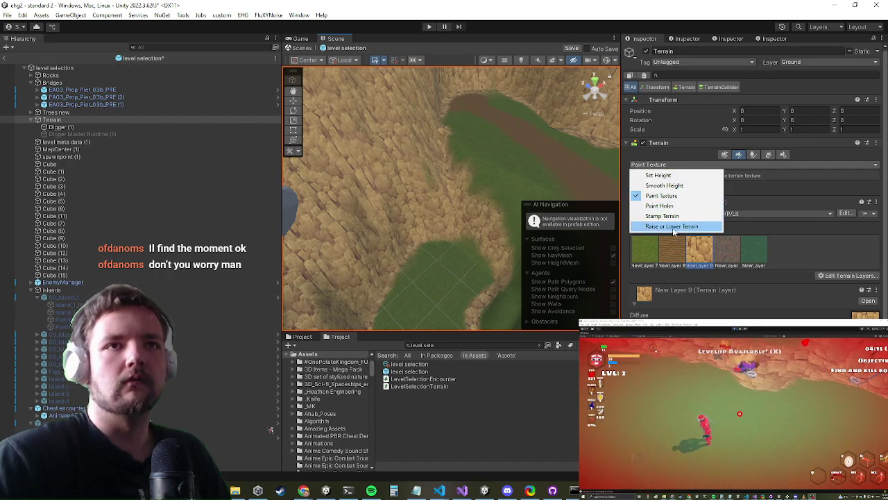
Set the tool to Smooth Height, survey the cliff, then go back to Paint Texture
left_click(664, 185)
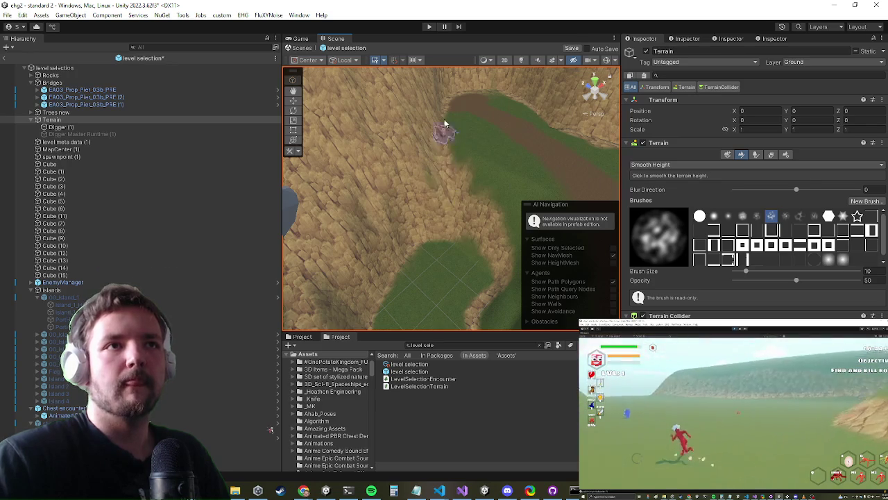
scroll(458, 138, "down", 5)
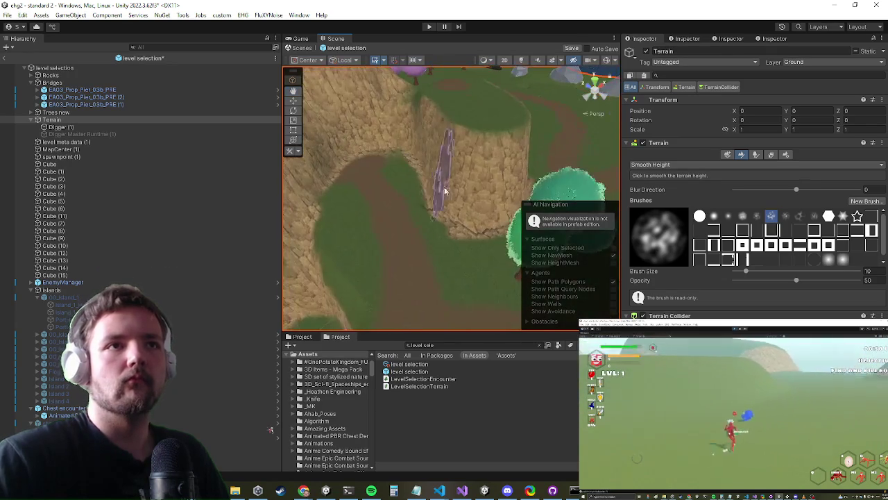
mouse_move(451, 238)
left_mouse_down()
mouse_move(449, 176)
mouse_move(432, 183)
mouse_move(478, 187)
left_mouse_up()
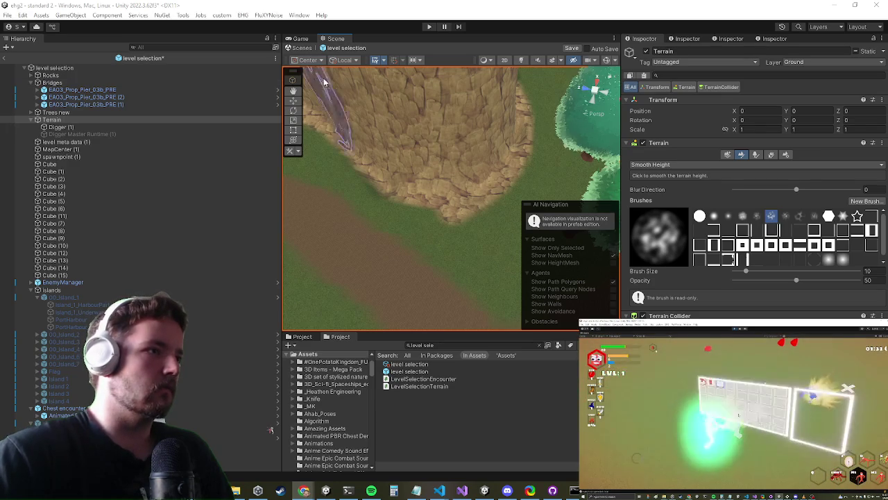
mouse_move(452, 188)
left_mouse_down()
mouse_move(458, 208)
mouse_move(399, 193)
left_mouse_up()
scroll(399, 193, "up", 5)
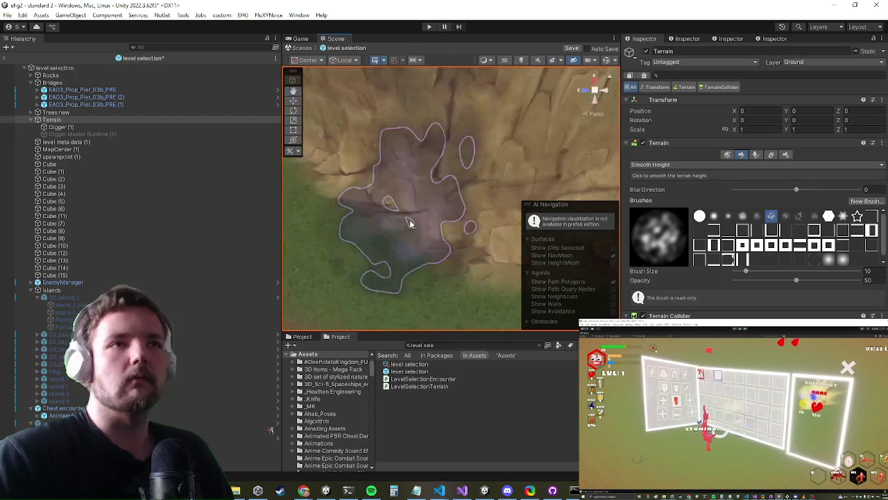
scroll(417, 224, "down", 5)
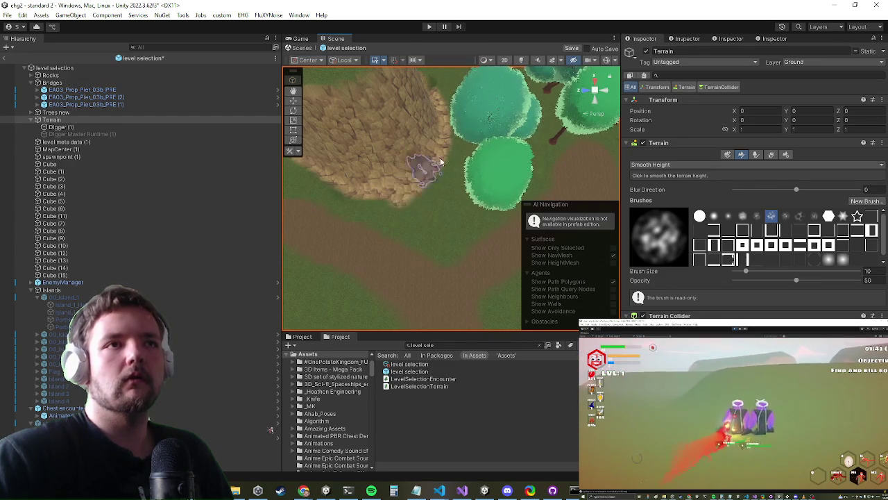
mouse_move(443, 129)
left_mouse_down()
mouse_move(458, 182)
mouse_move(379, 138)
mouse_move(503, 181)
mouse_move(516, 208)
left_mouse_up()
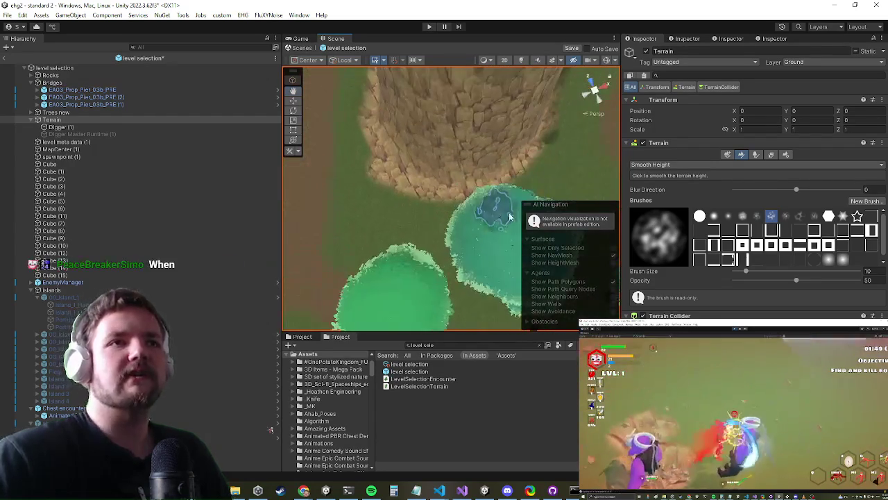
left_click(676, 165)
left_click(663, 196)
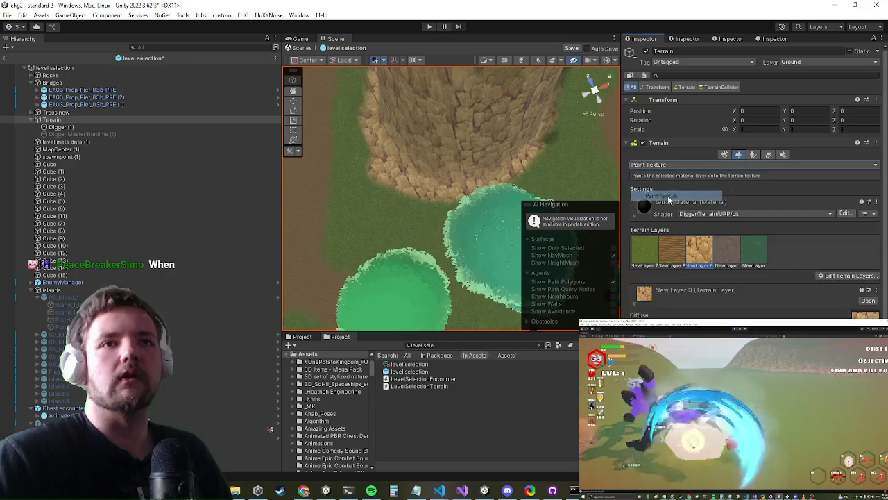
Select the green grass New Layer 7 and bring the rock and bridge into view
left_click(645, 252)
scroll(340, 208, "up", 5)
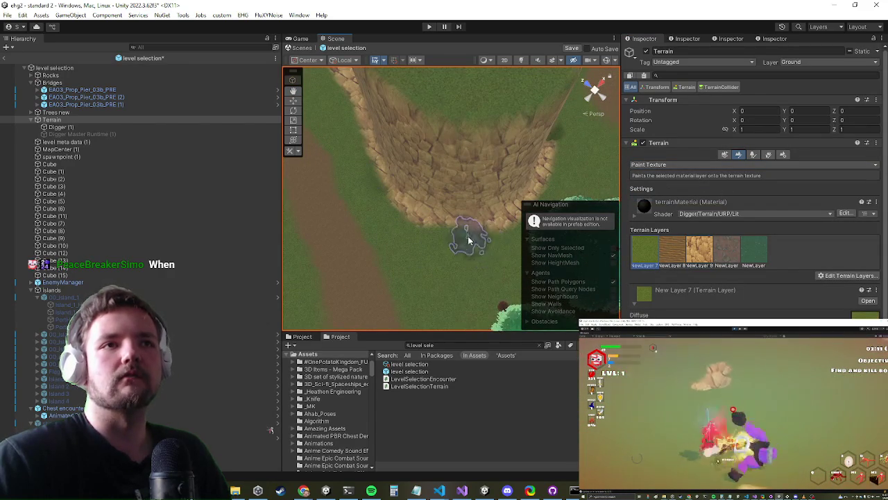
left_click_drag(471, 240, 410, 272)
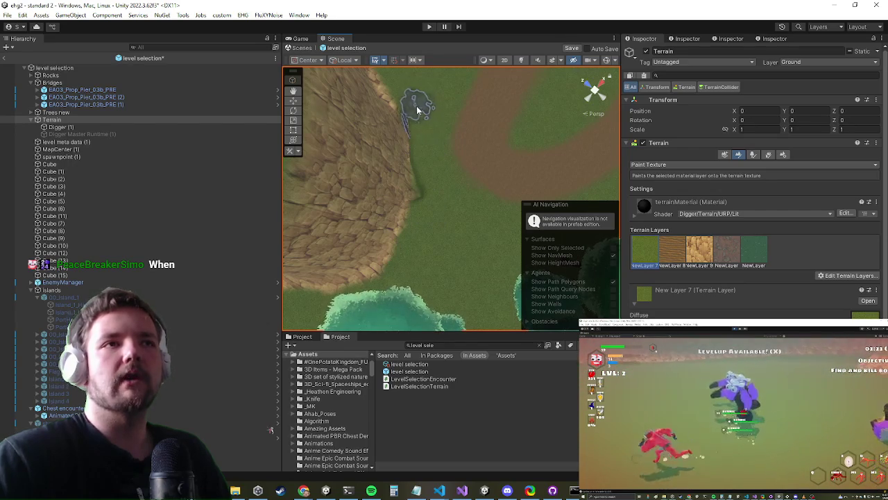
mouse_move(431, 93)
left_mouse_down()
mouse_move(453, 190)
mouse_move(443, 224)
left_mouse_up()
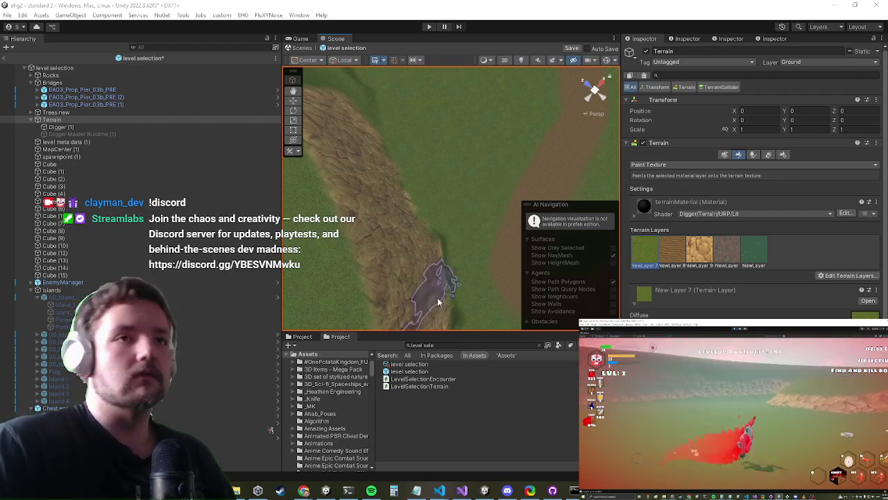
scroll(496, 151, "down", 5)
scroll(417, 191, "up", 5)
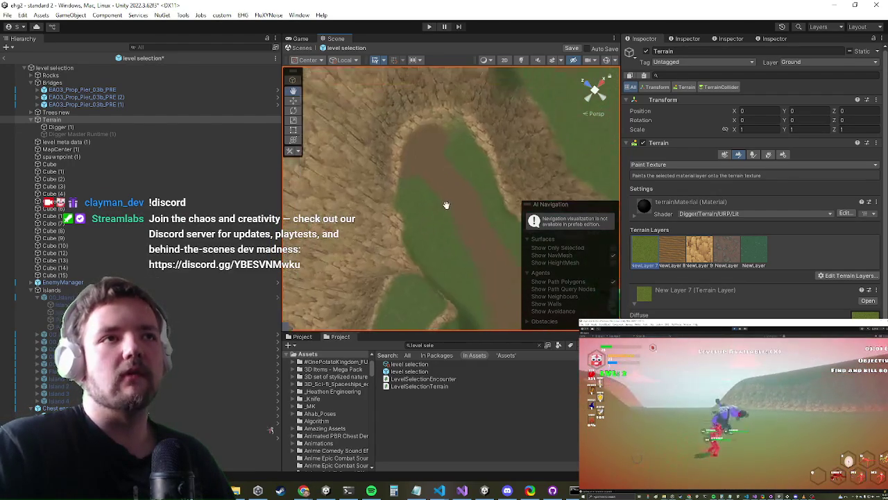
left_click_drag(456, 155, 464, 182)
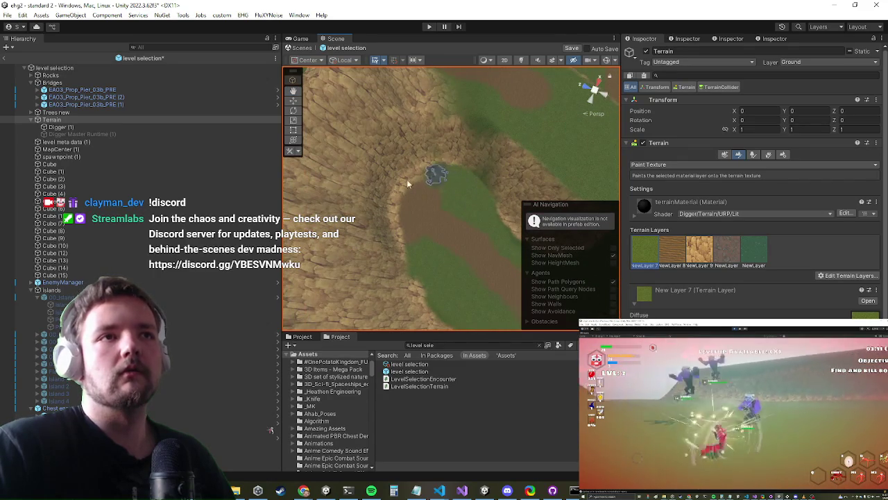
mouse_move(474, 224)
left_mouse_down()
mouse_move(447, 179)
mouse_move(426, 198)
mouse_move(452, 142)
mouse_move(484, 118)
mouse_move(450, 192)
left_mouse_up()
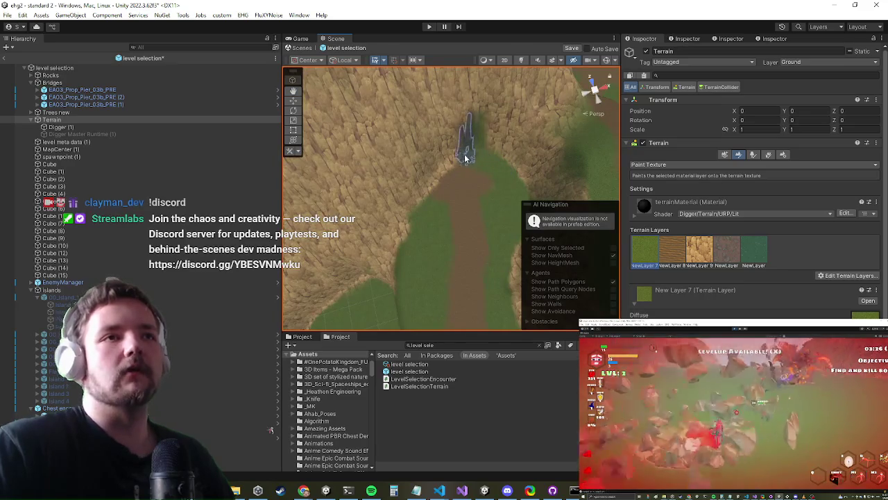
Paint a trial grass patch over the path top, undo it, and pan toward the terrain edge
left_click_drag(466, 159, 456, 161)
key("ctrl+z")
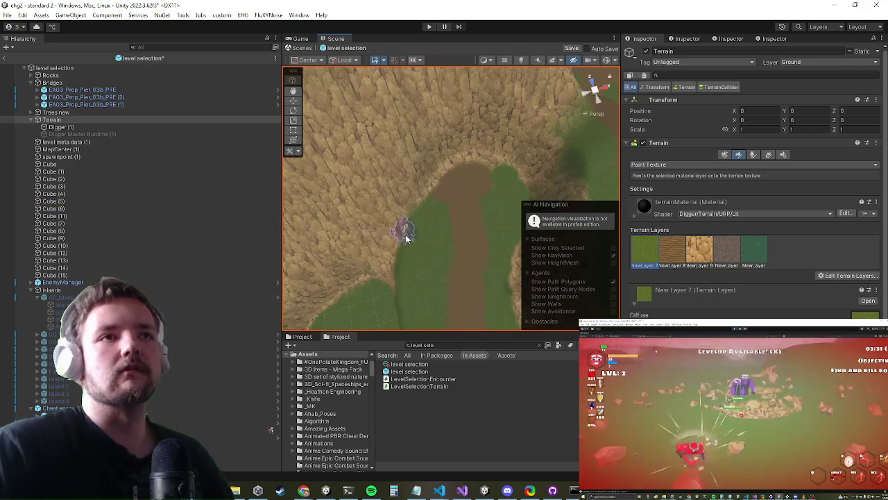
scroll(405, 236, "down", 5)
left_click_drag(410, 245, 464, 149)
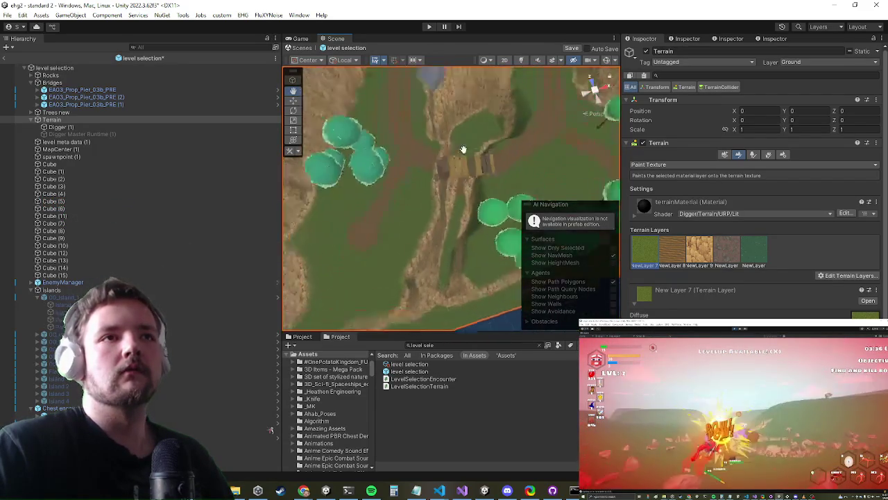
scroll(463, 150, "up", 8)
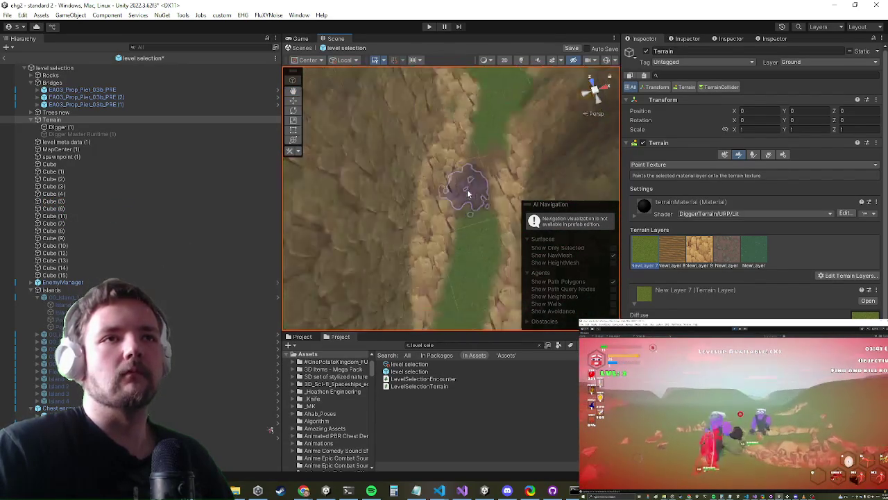
scroll(465, 176, "down", 4)
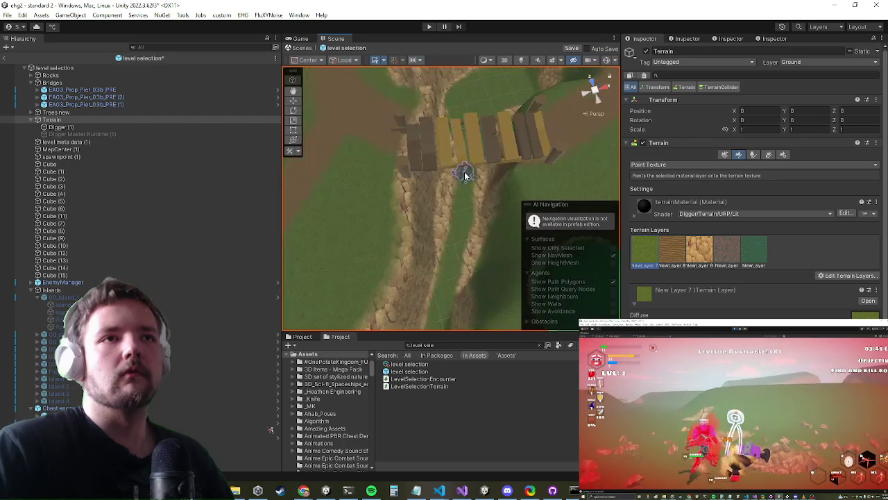
scroll(465, 175, "down", 10)
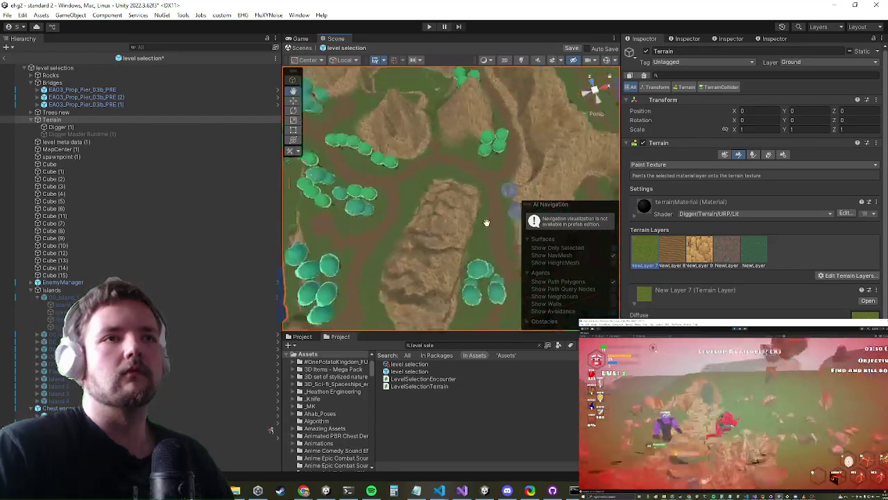
mouse_move(487, 222)
left_mouse_down()
mouse_move(479, 208)
mouse_move(488, 197)
mouse_move(393, 138)
mouse_move(453, 229)
mouse_move(380, 281)
mouse_move(444, 269)
mouse_move(444, 215)
mouse_move(495, 159)
mouse_move(470, 184)
mouse_move(386, 134)
mouse_move(469, 198)
mouse_move(368, 178)
left_mouse_up()
scroll(444, 269, "up", 10)
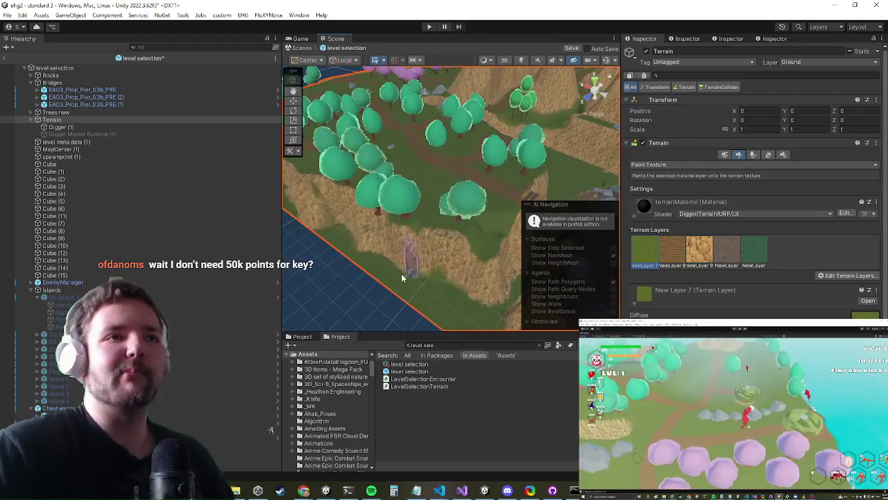
mouse_move(401, 278)
left_mouse_down()
mouse_move(396, 258)
mouse_move(361, 274)
mouse_move(367, 225)
mouse_move(442, 259)
mouse_move(444, 235)
left_mouse_up()
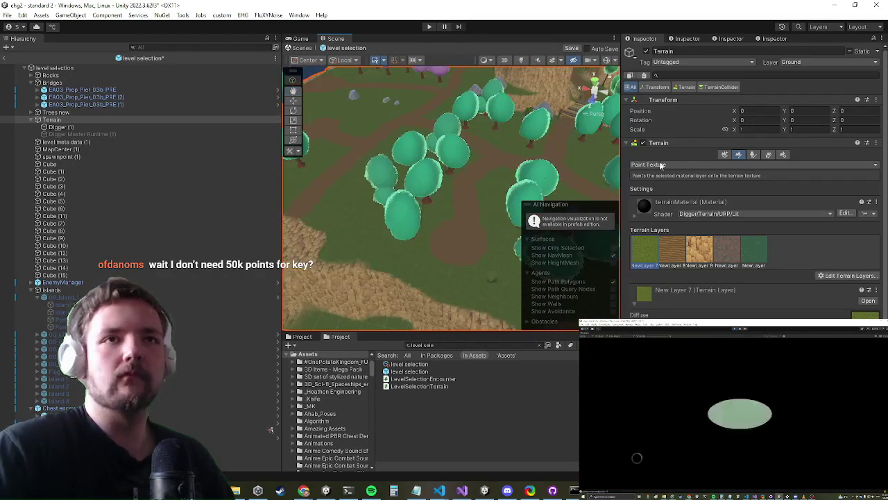
Switch to Smooth Height and orbit along the whole stretch down to the trees
left_click(676, 165)
left_click(680, 186)
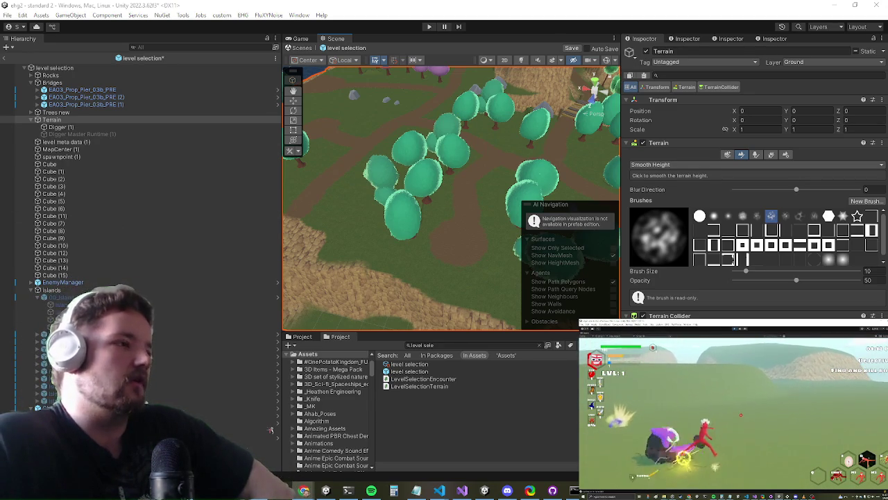
scroll(405, 221, "down", 3)
scroll(416, 215, "up", 5)
scroll(382, 236, "down", 3)
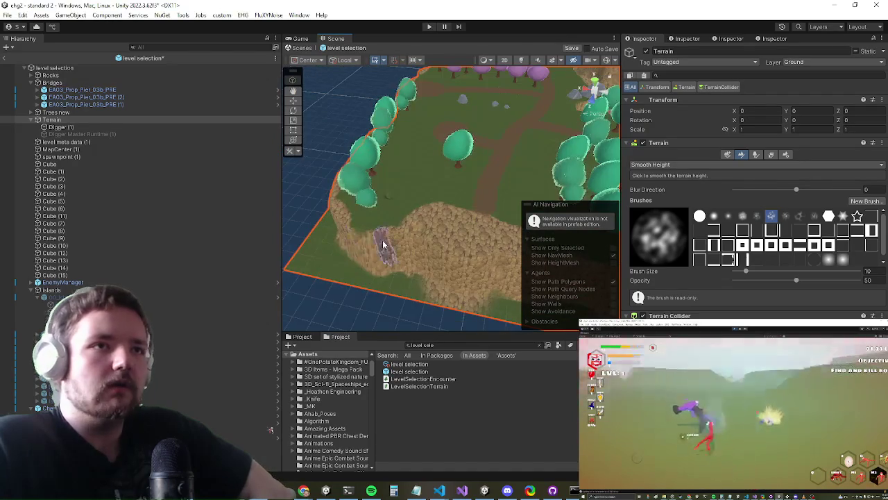
mouse_move(382, 243)
left_mouse_down()
mouse_move(409, 179)
mouse_move(486, 226)
left_mouse_up()
left_click_drag(415, 160, 412, 213)
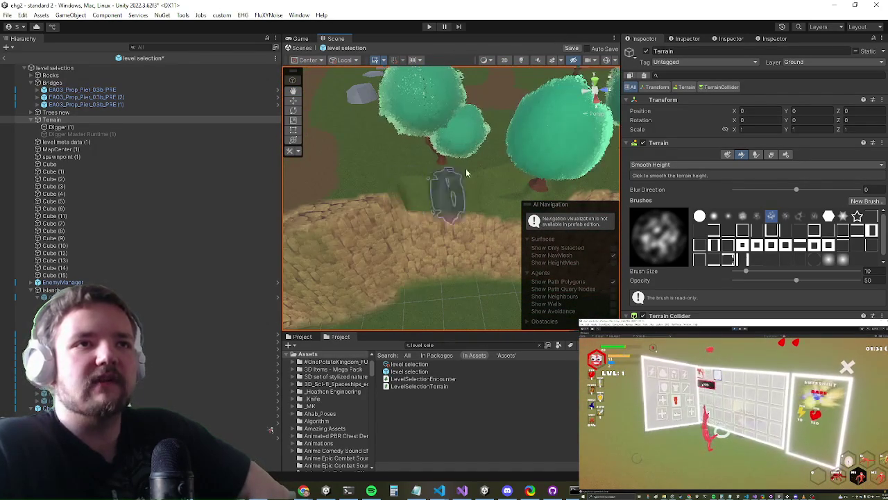
left_click(659, 165)
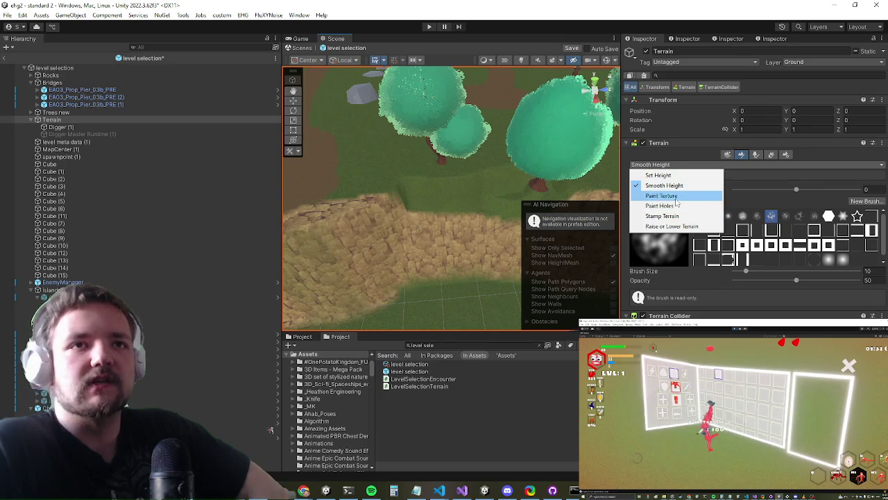
Pick Paint Texture with New Layer 9 and brush the rocky texture along the ground strip
left_click(661, 195)
scroll(434, 187, "down", 3)
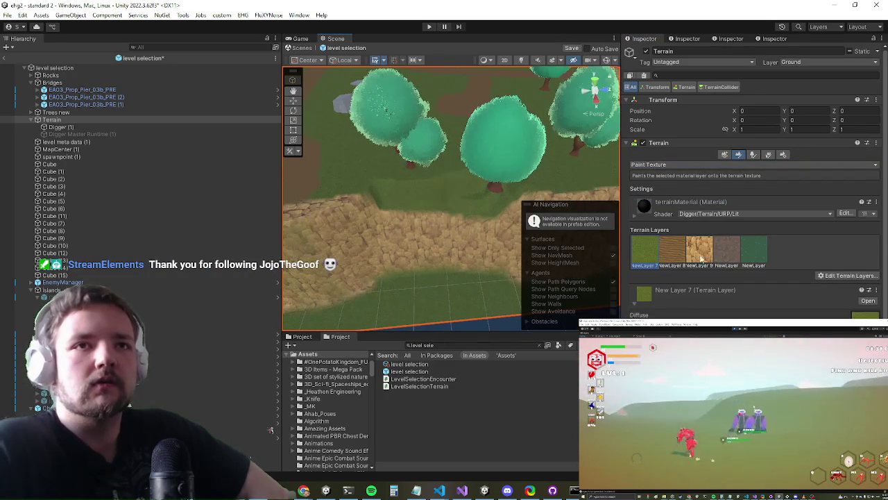
left_click(699, 249)
mouse_move(382, 200)
left_mouse_down()
mouse_move(444, 192)
mouse_move(499, 199)
mouse_move(353, 251)
mouse_move(421, 231)
mouse_move(474, 231)
mouse_move(466, 187)
mouse_move(378, 182)
mouse_move(460, 186)
mouse_move(386, 172)
left_mouse_up()
key("Up")
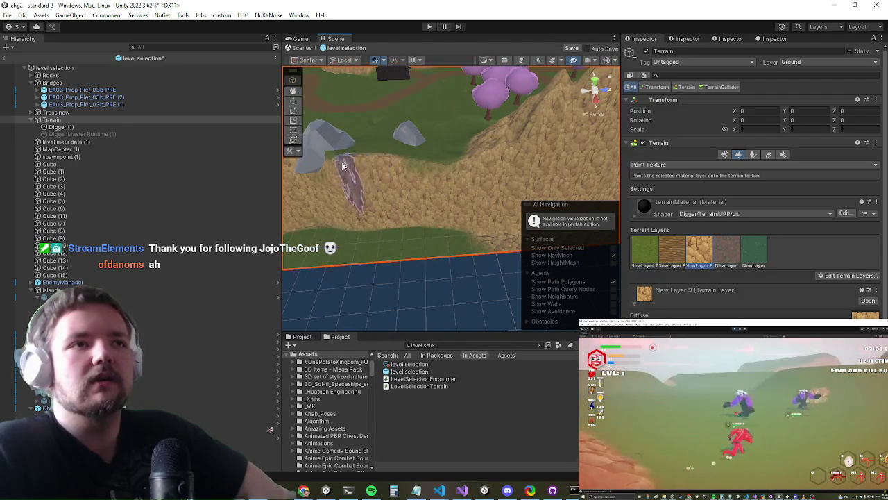
mouse_move(293, 178)
left_mouse_down()
mouse_move(538, 176)
mouse_move(519, 143)
mouse_move(405, 224)
mouse_move(363, 237)
mouse_move(378, 255)
mouse_move(407, 197)
mouse_move(464, 169)
mouse_move(500, 167)
left_mouse_up()
left_click(643, 165)
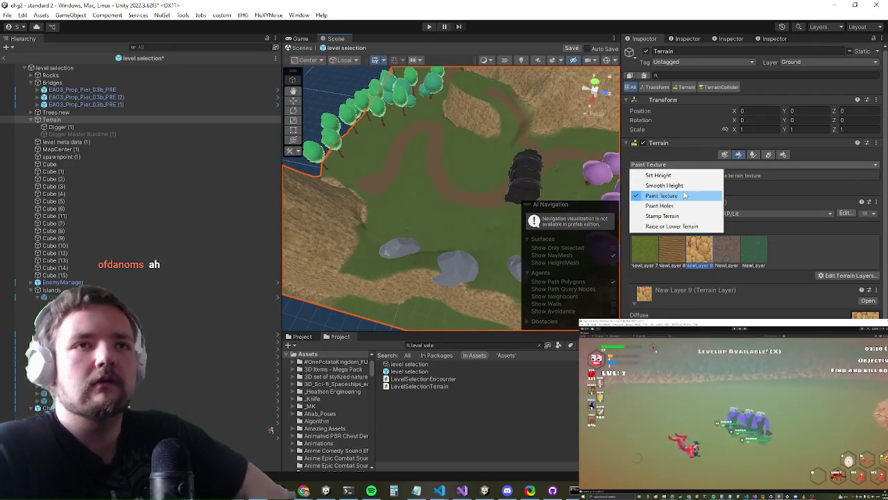
Switch the terrain tool to Set Height and choose the solid round hard brush
left_click(655, 174)
scroll(392, 224, "up", 8)
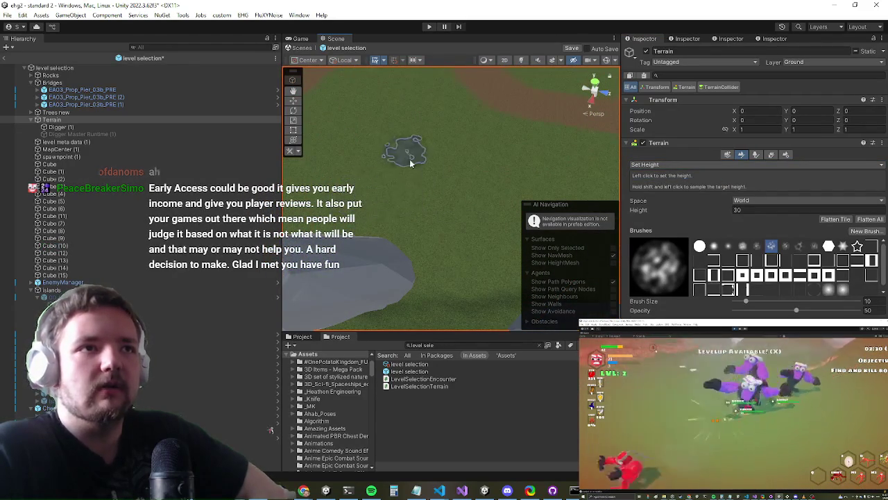
left_click(699, 247)
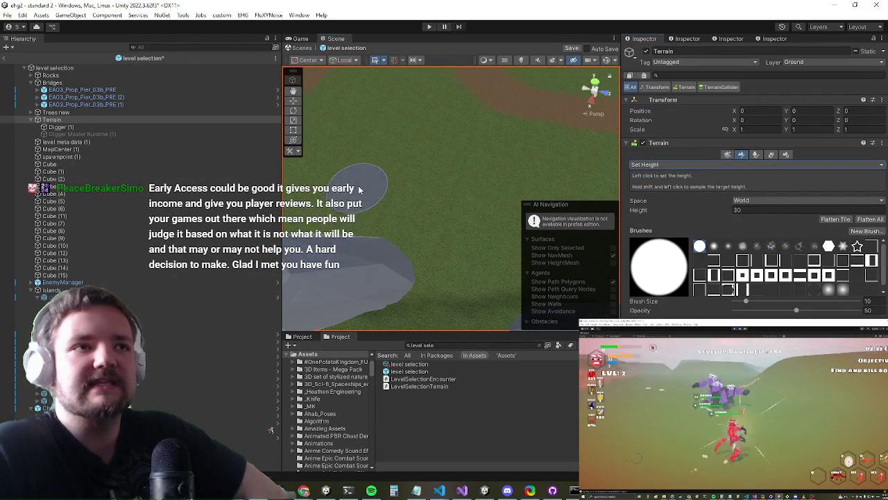
Return to Paint Texture with the rocky New Layer 9 texture
mouse_move(353, 169)
left_mouse_down()
mouse_move(428, 163)
mouse_move(486, 212)
mouse_move(452, 204)
left_mouse_up()
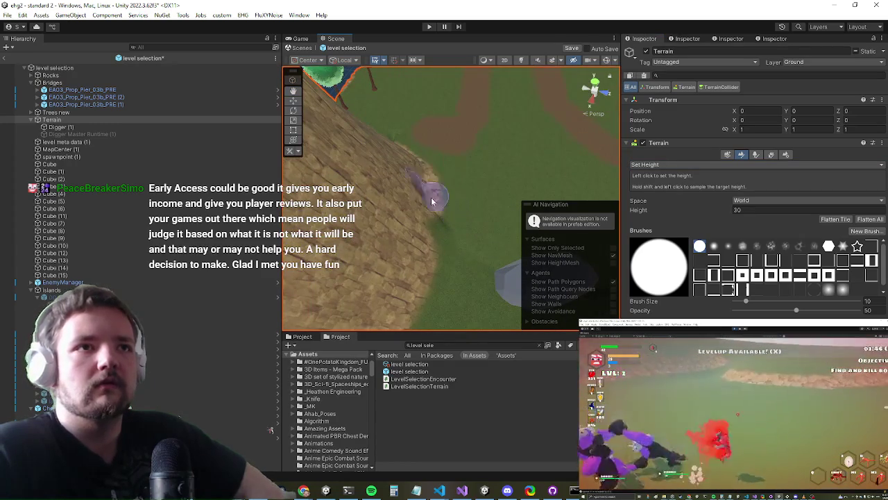
scroll(489, 184, "down", 5)
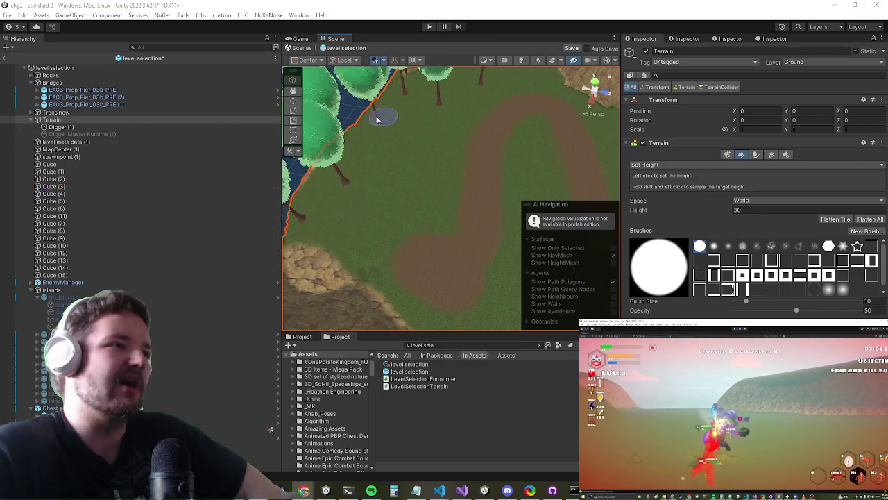
scroll(436, 190, "up", 3)
scroll(436, 190, "up", 5)
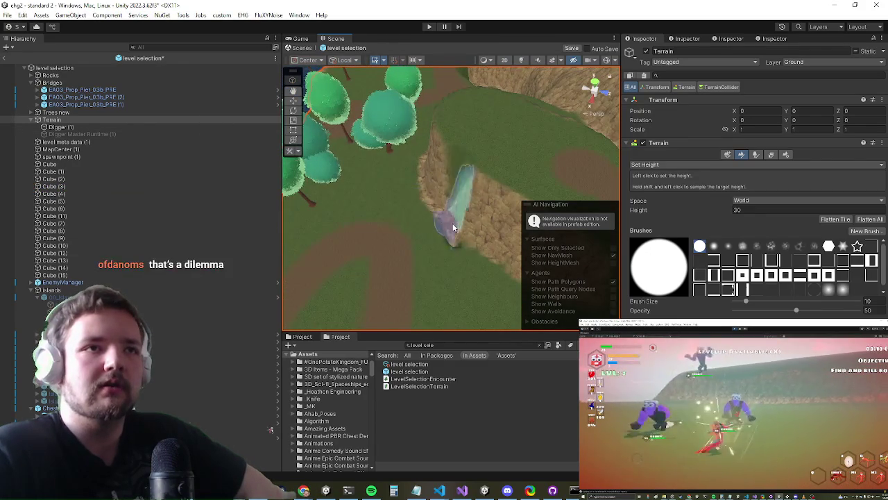
left_click(666, 165)
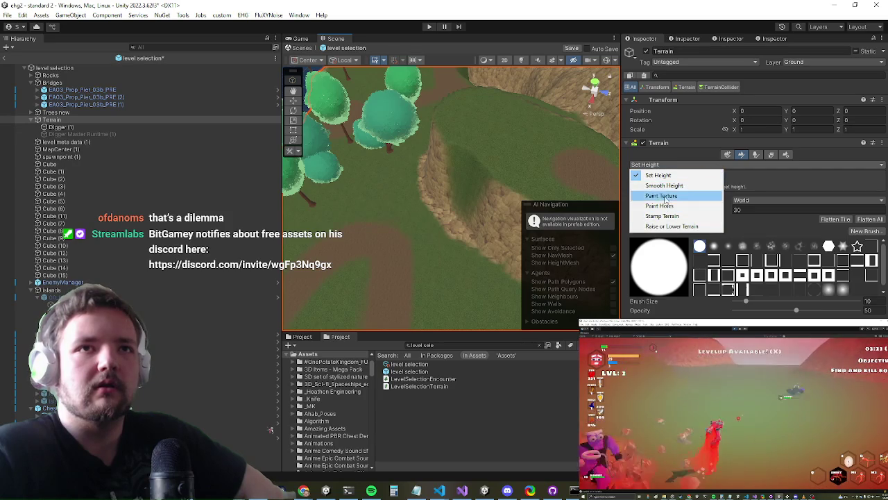
left_click(690, 196)
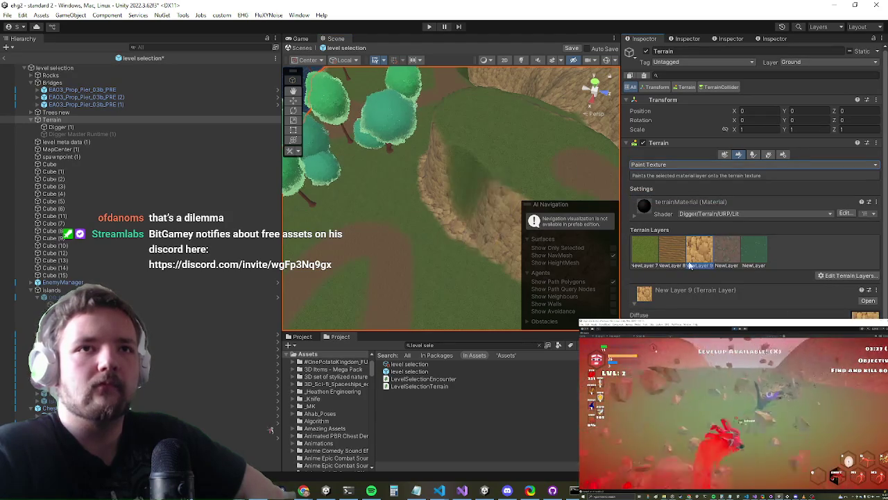
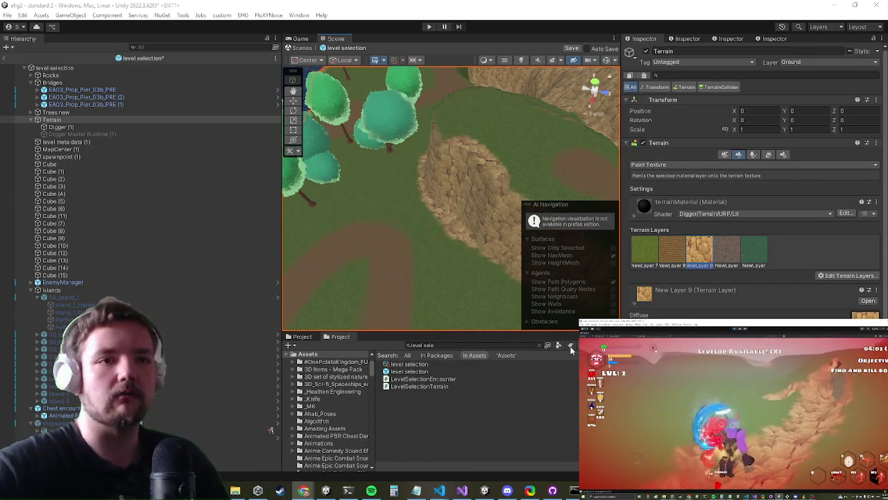
Flip to the code editor and back, then survey the terrain's cliffs, trees and central mountain
left_click(462, 491)
left_click(462, 491)
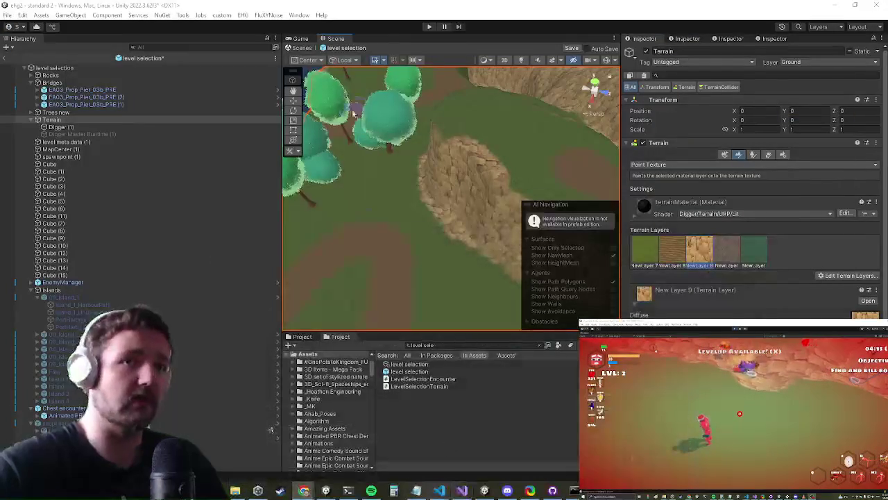
mouse_move(420, 184)
left_mouse_down()
mouse_move(503, 221)
mouse_move(399, 209)
mouse_move(512, 234)
mouse_move(449, 181)
mouse_move(452, 157)
mouse_move(444, 208)
mouse_move(499, 118)
mouse_move(541, 79)
mouse_move(414, 200)
mouse_move(460, 161)
mouse_move(420, 164)
mouse_move(379, 231)
left_mouse_up()
left_click_drag(386, 162, 441, 280)
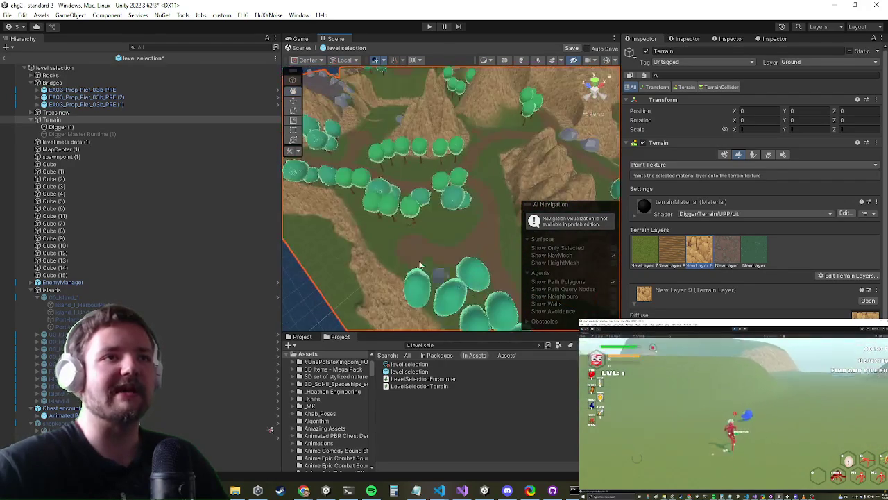
left_click_drag(338, 202, 493, 202)
mouse_move(390, 196)
left_mouse_down()
mouse_move(430, 209)
mouse_move(490, 256)
left_mouse_up()
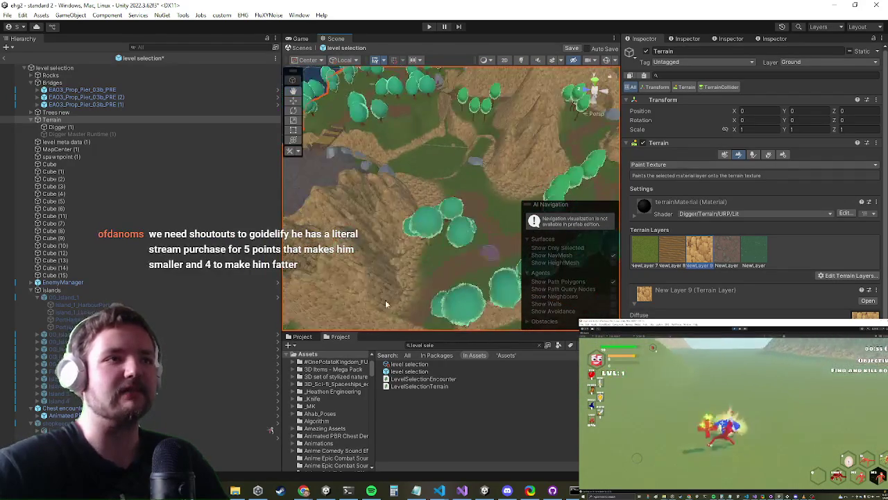
left_click_drag(369, 231, 416, 208)
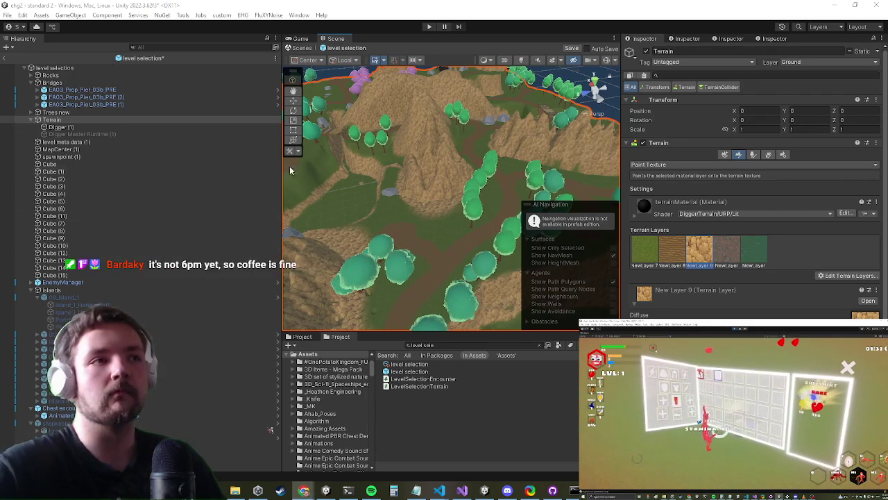
Orbit in low over the rocky cliff edge, then swing over to the trees and paths
scroll(399, 151, "up", 4)
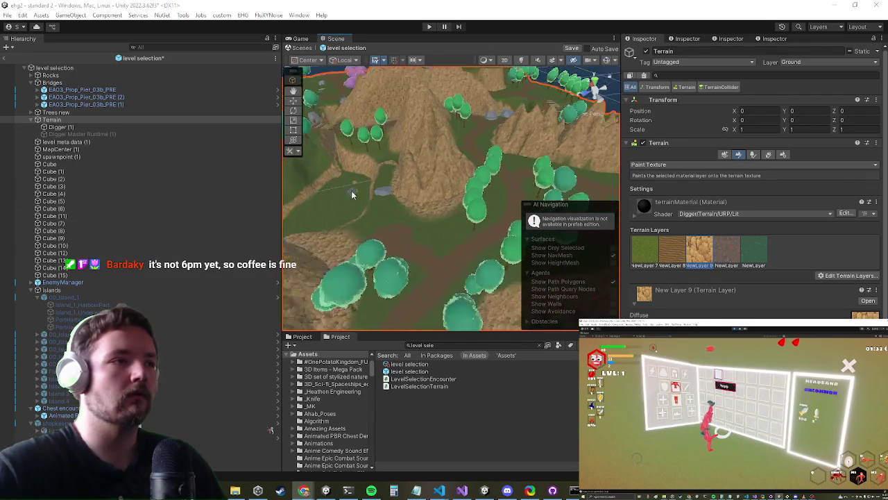
scroll(340, 207, "down", 8)
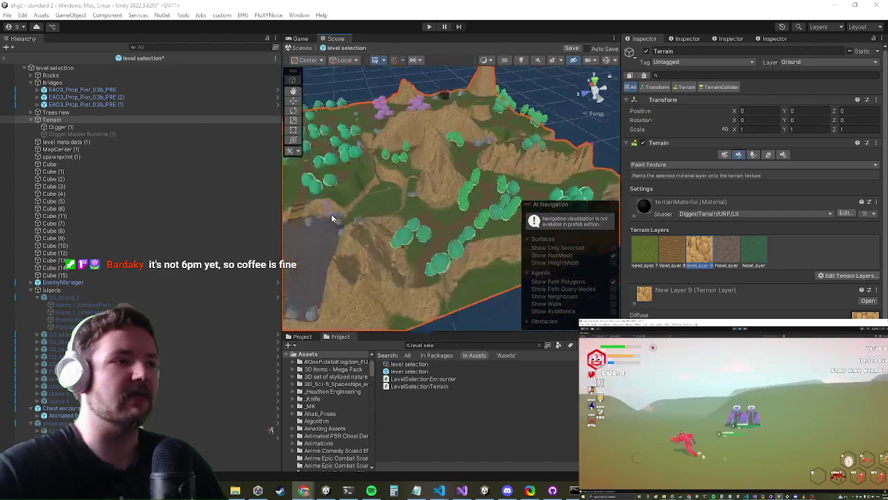
scroll(333, 219, "up", 5)
mouse_move(373, 173)
left_mouse_down()
mouse_move(407, 213)
mouse_move(413, 208)
left_mouse_up()
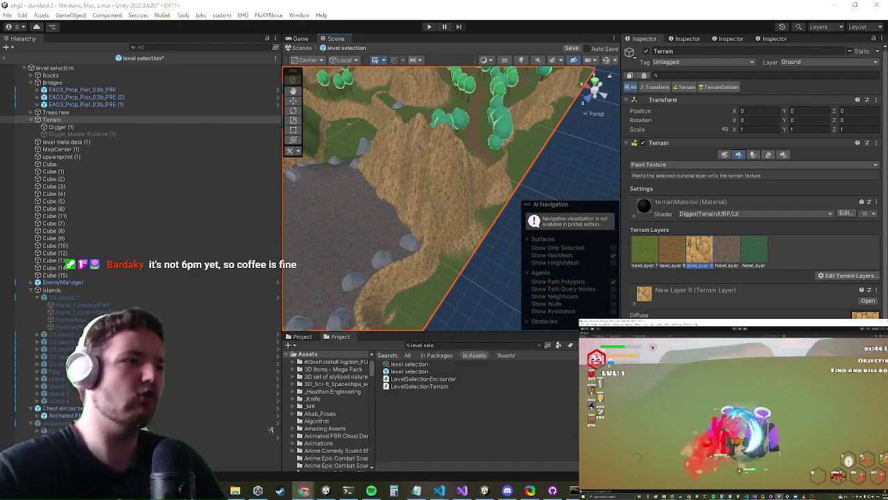
scroll(426, 256, "down", 3)
left_click_drag(413, 286, 560, 171)
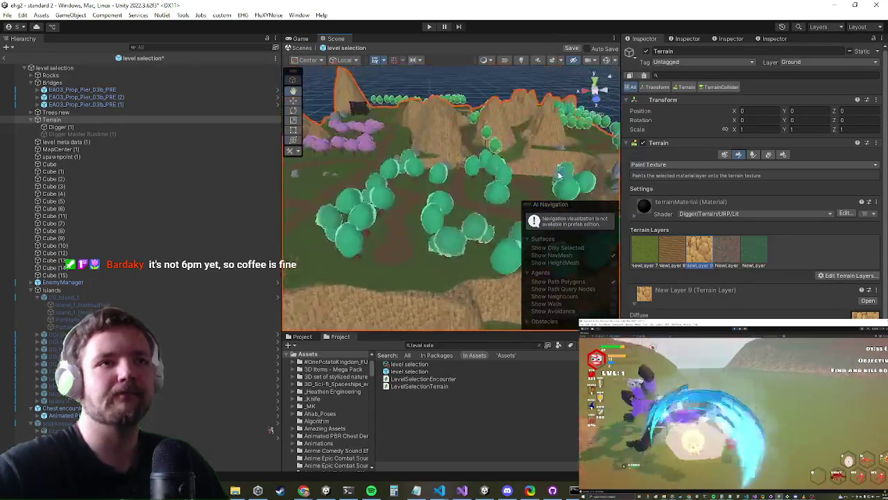
scroll(387, 232, "up", 10)
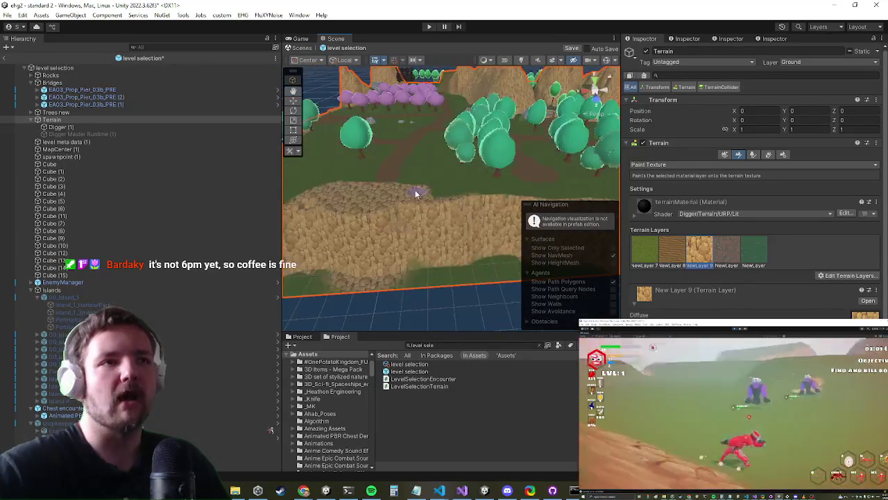
mouse_move(418, 196)
left_mouse_down()
mouse_move(397, 178)
mouse_move(346, 169)
left_mouse_up()
scroll(347, 169, "up", 5)
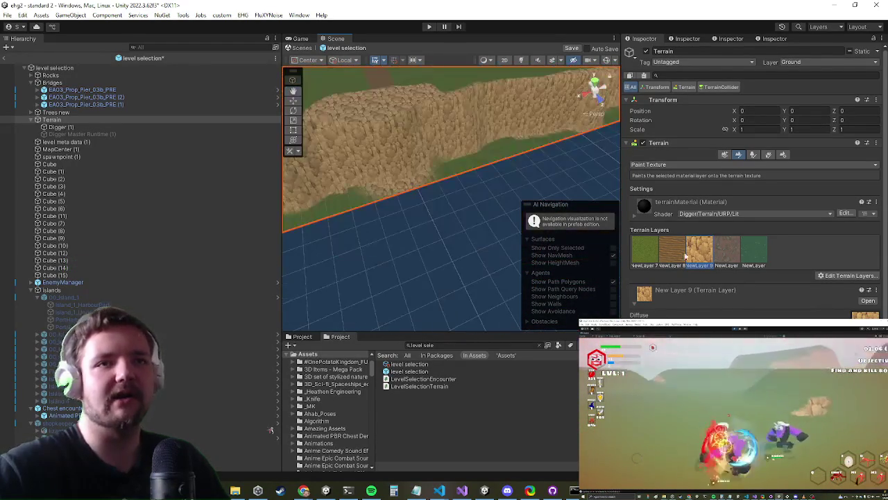
scroll(420, 202, "down", 5)
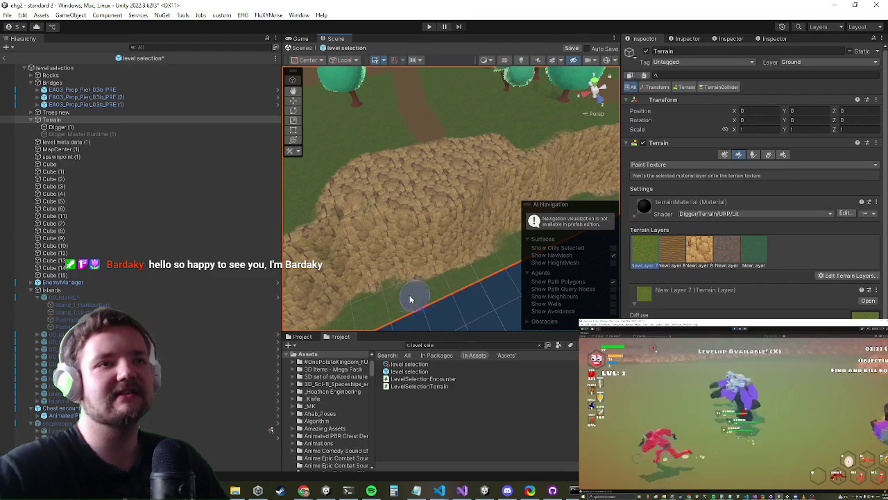
mouse_move(351, 308)
left_mouse_down()
mouse_move(396, 312)
mouse_move(456, 298)
mouse_move(395, 292)
mouse_move(405, 291)
mouse_move(344, 211)
mouse_move(410, 253)
mouse_move(397, 243)
left_mouse_up()
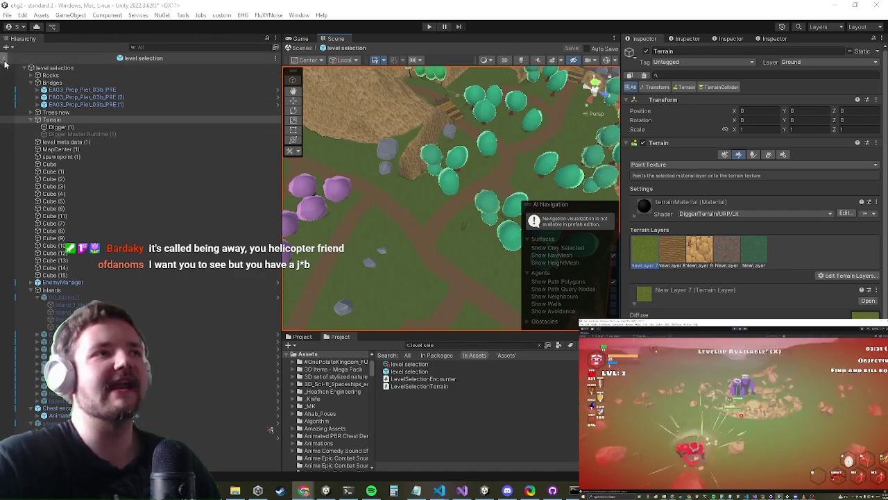
Exit the level selection prefab back to the standard 2 scene and enter Play mode
left_click(6, 60)
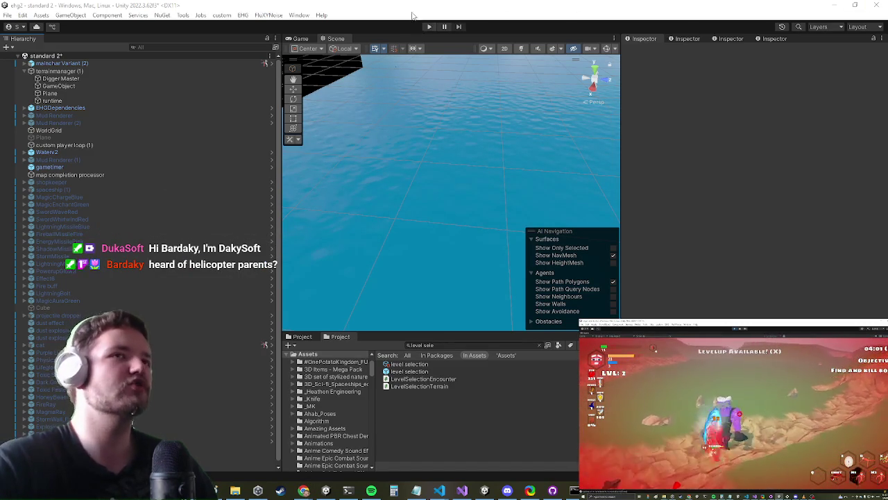
left_click(429, 26)
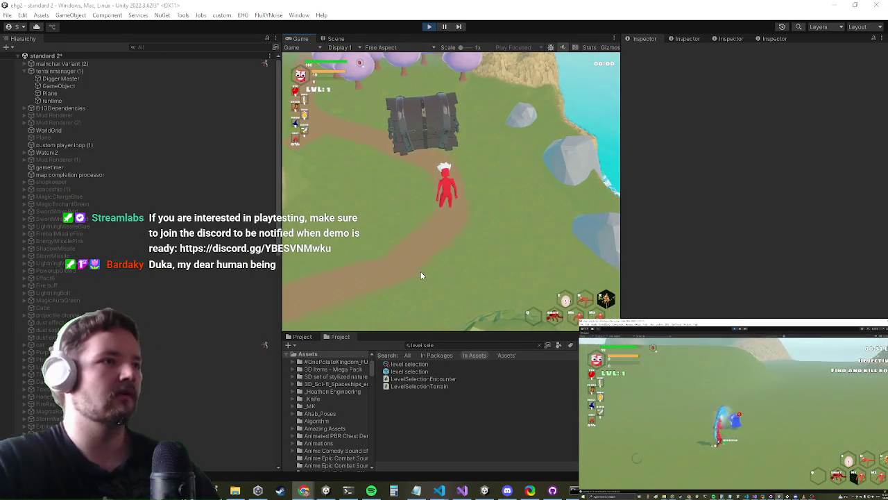
Maximize the game view and run the character along the path past the chest, trees and barrel
key("shift+space")
key("w")
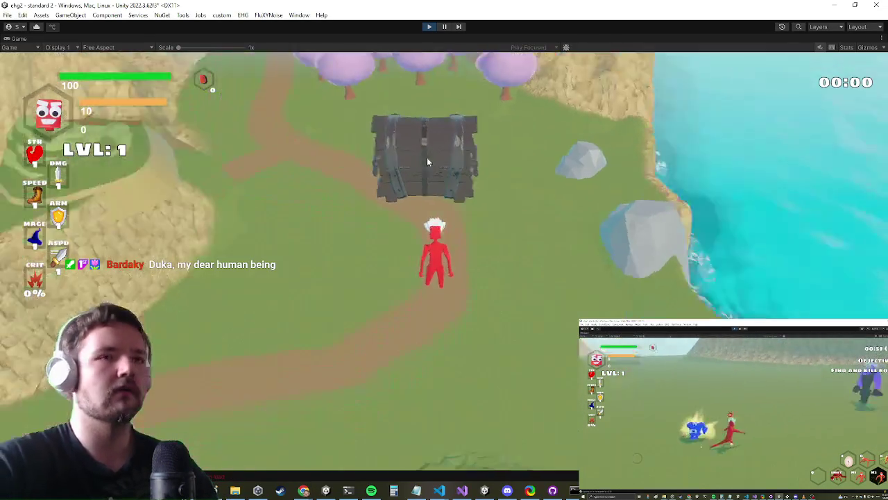
key("w")
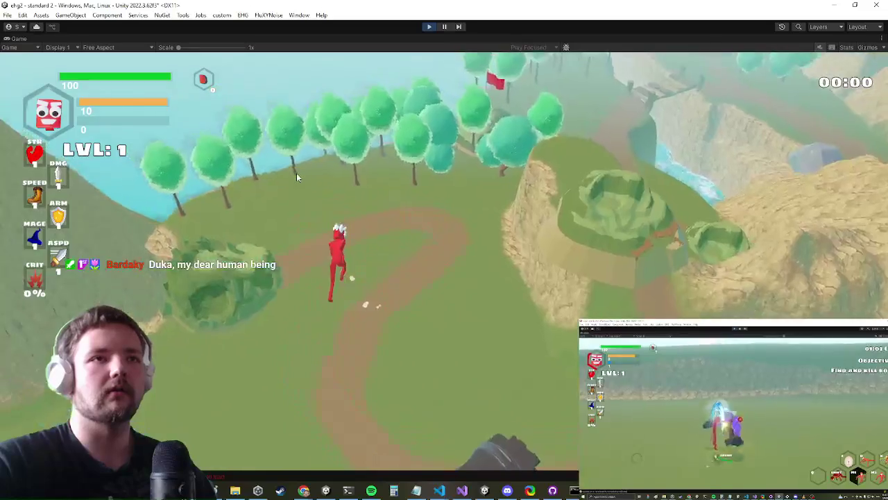
key("w")
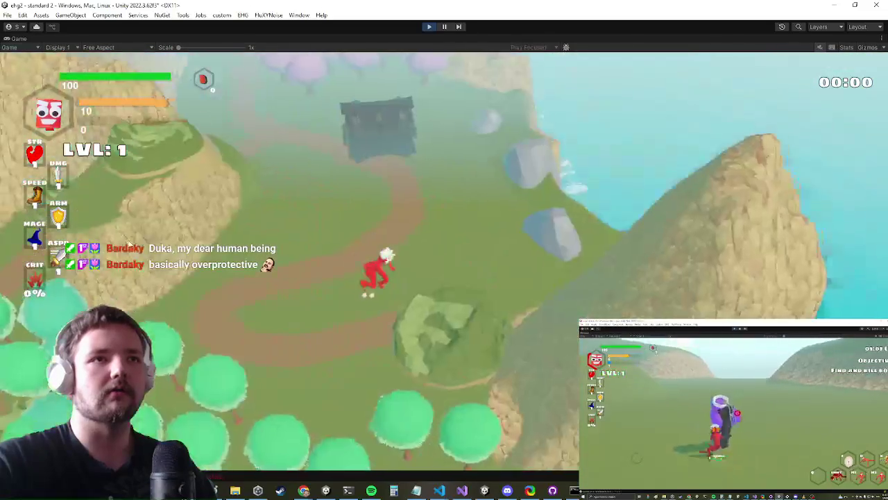
key("w")
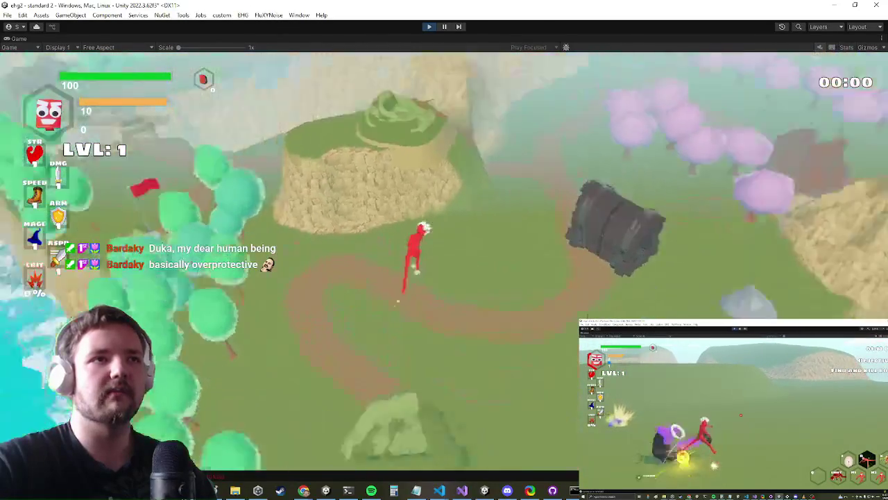
key("w")
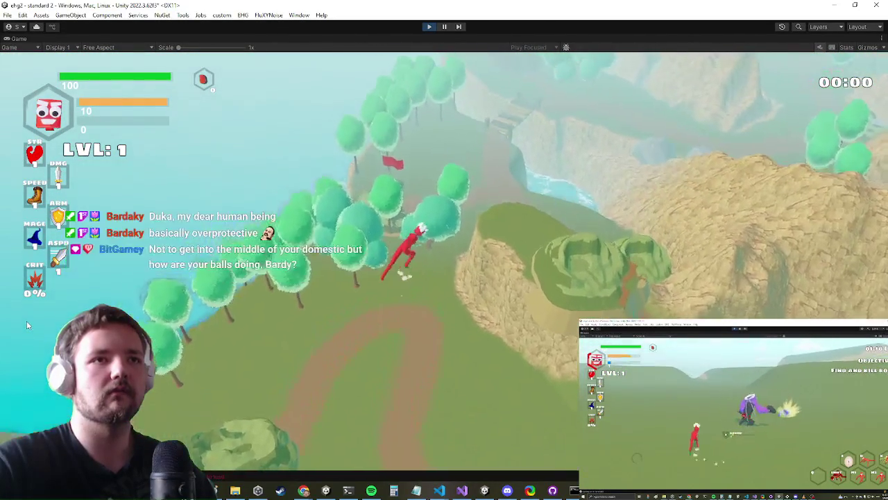
key("w")
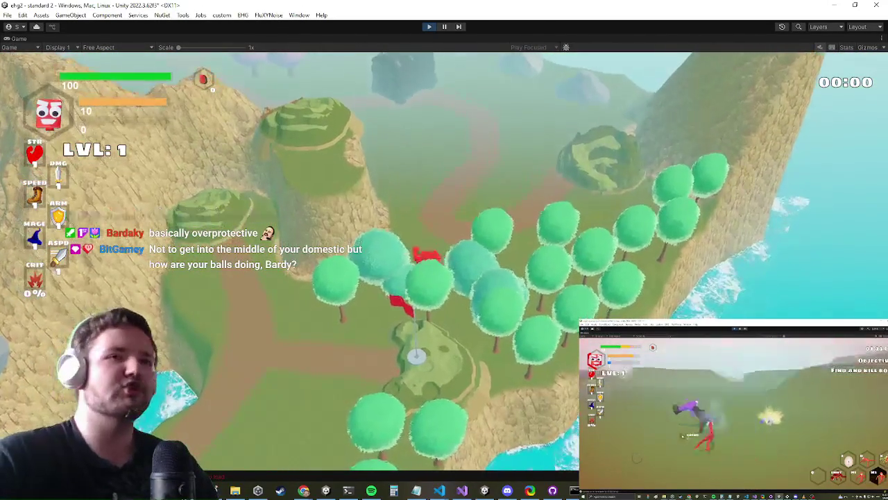
key("w")
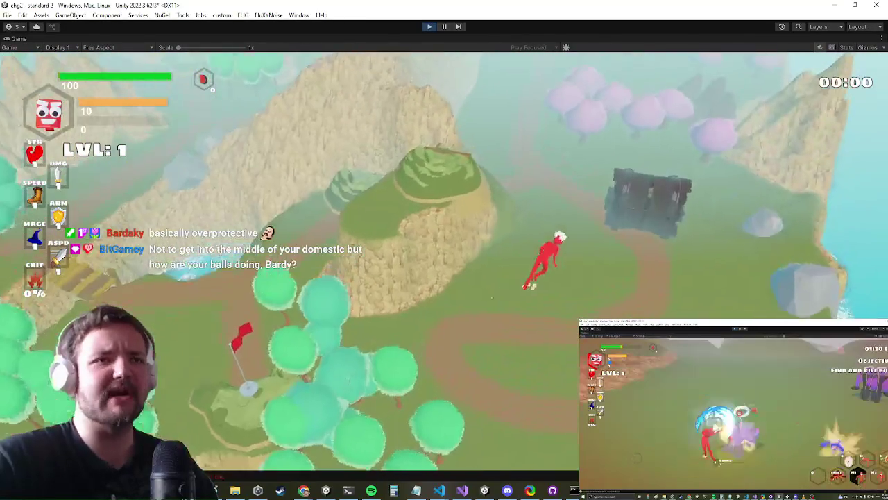
key("w")
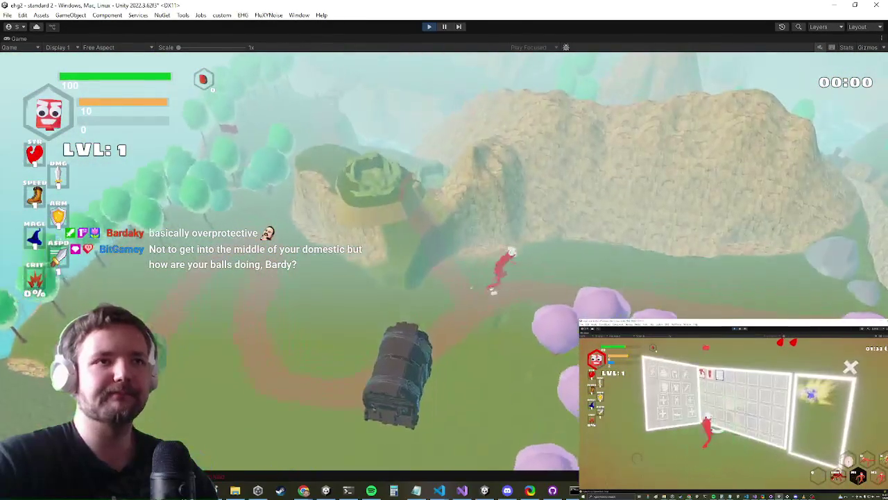
key("w")
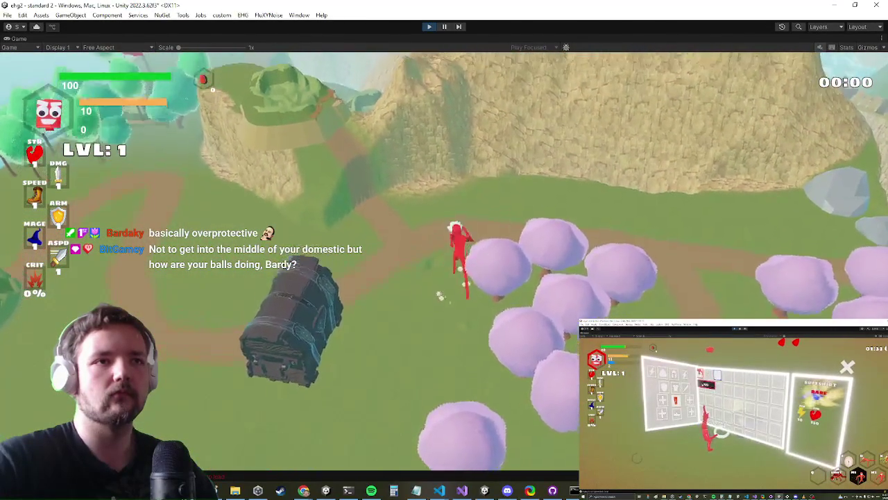
key("w")
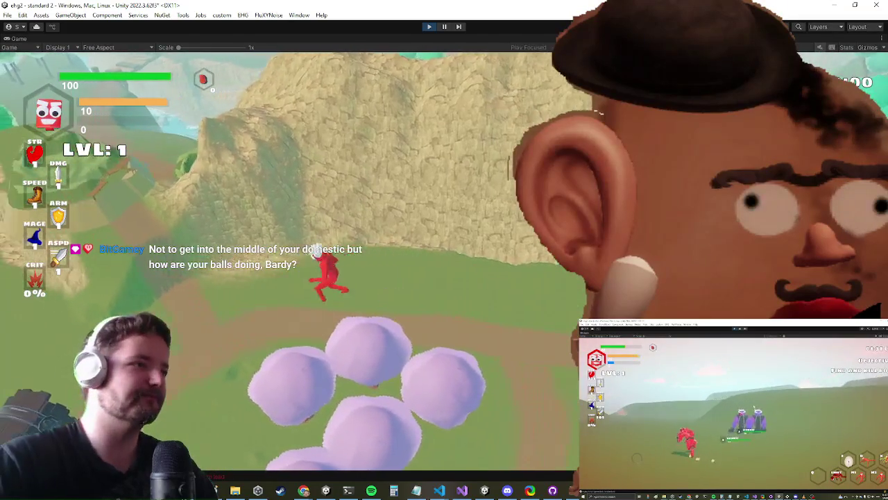
Run the character through the tree grove toward the flag hill, then release control with Escape
key("alt+Tab")
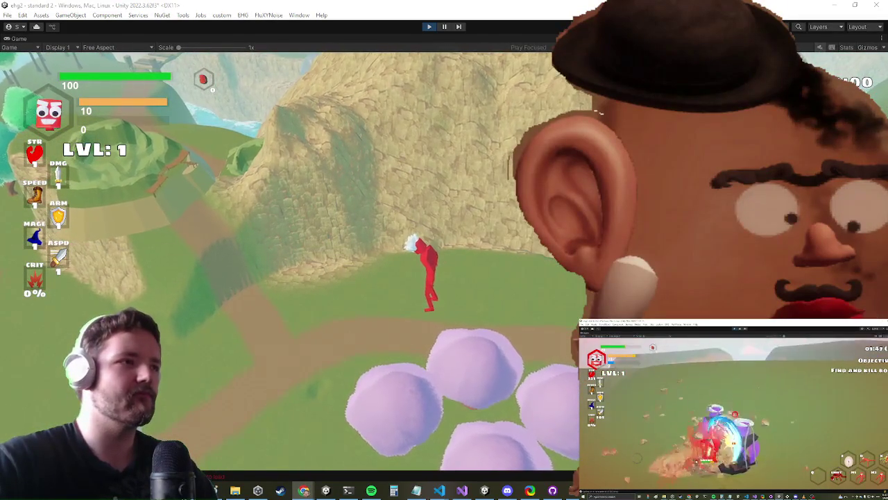
key("w")
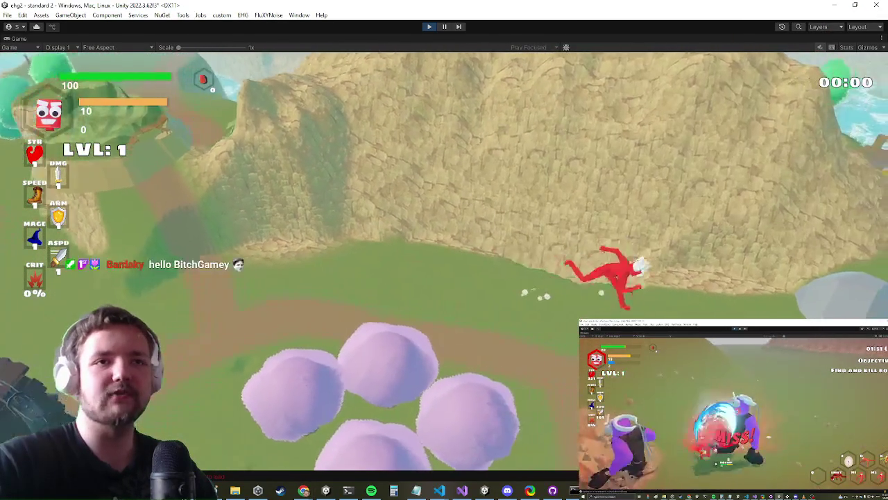
key("w")
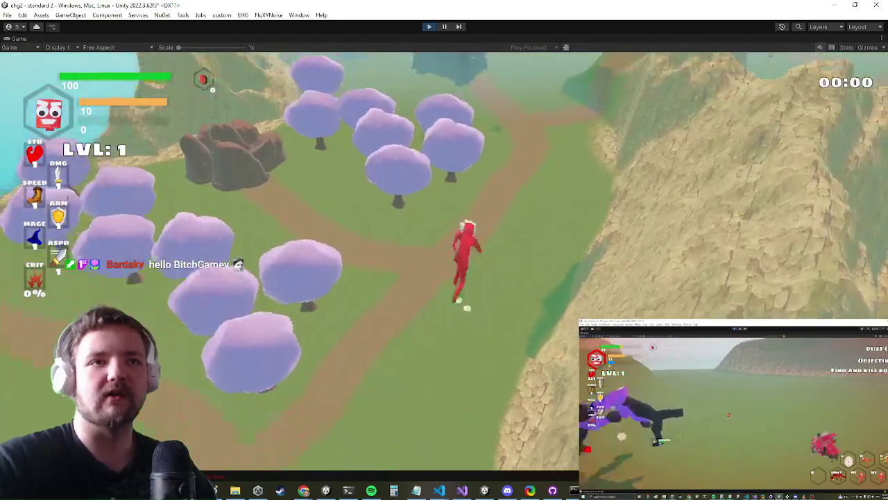
key("a")
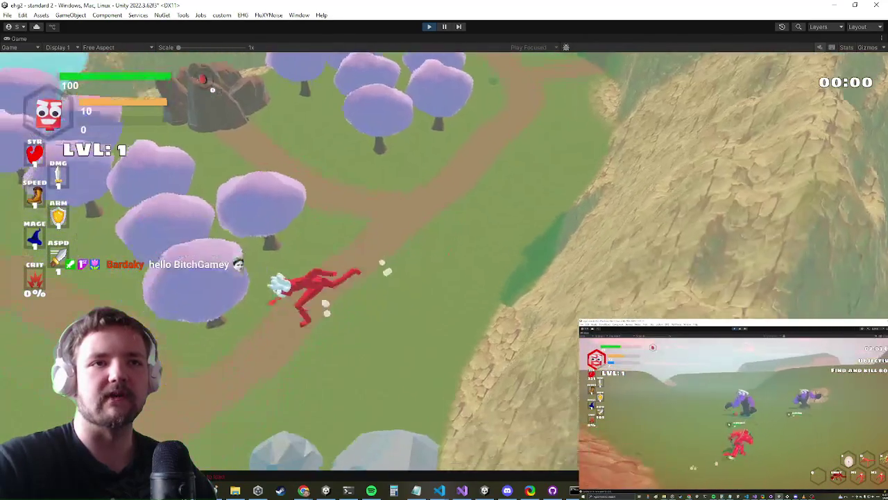
key("w")
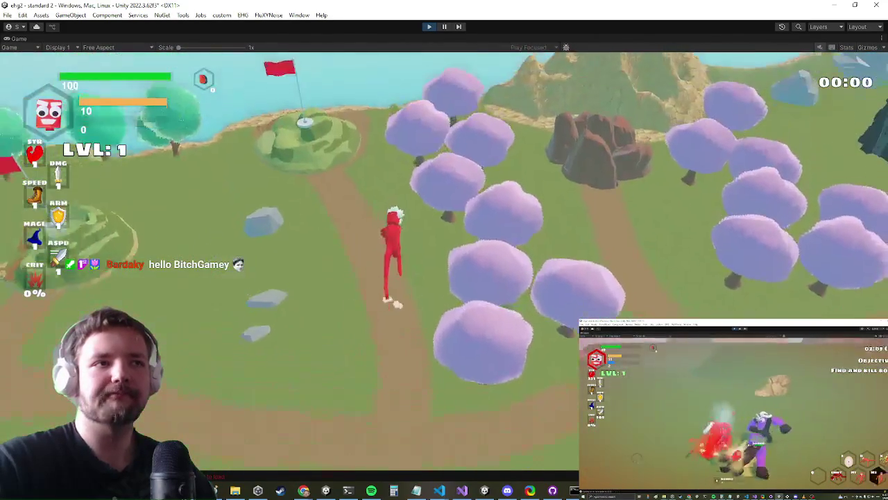
key("w")
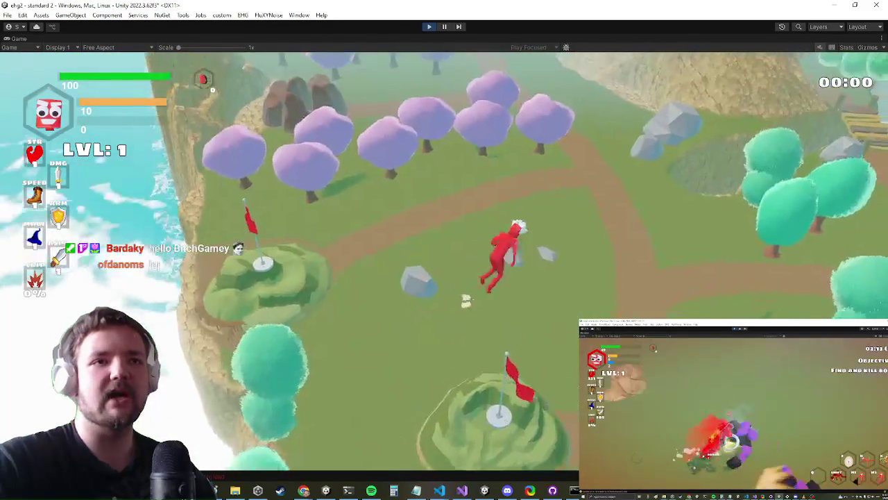
key("w")
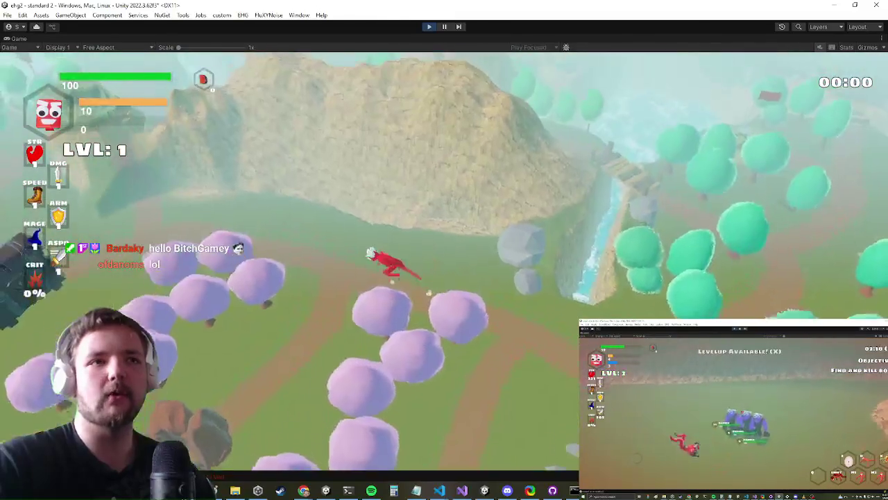
key("w")
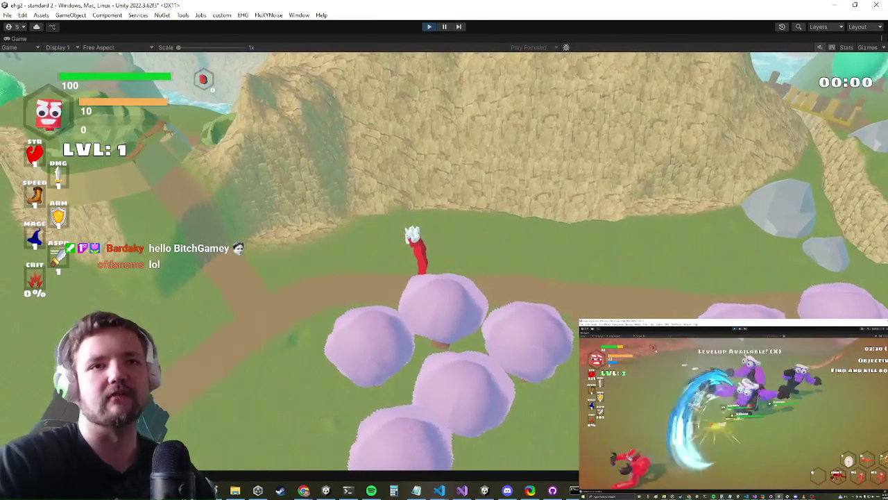
key("Escape")
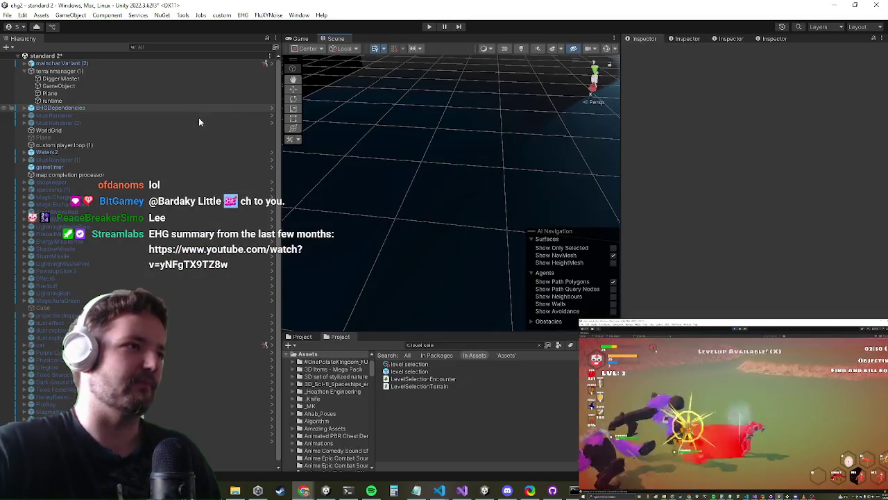
Open the level selection prefab from the Project window and look over its terrain
left_click(412, 365)
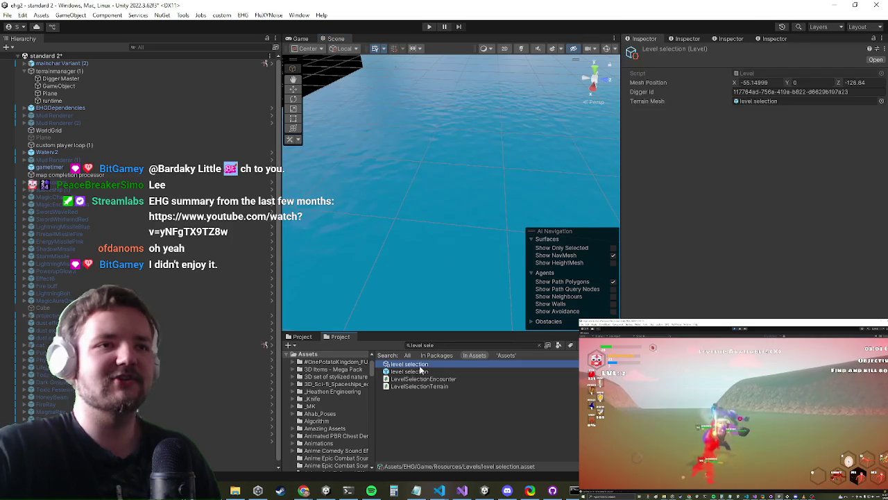
double_click(410, 372)
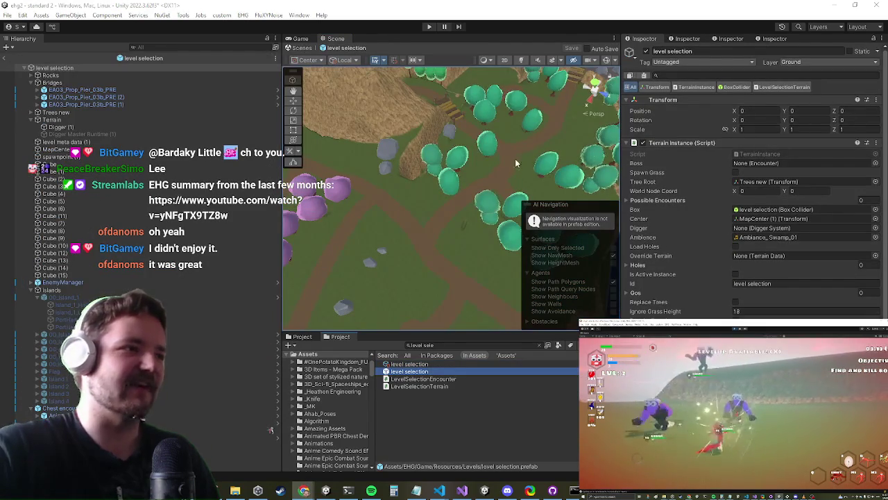
mouse_move(499, 147)
left_mouse_down()
mouse_move(390, 131)
mouse_move(488, 245)
left_mouse_up()
scroll(488, 248, "up", 5)
scroll(314, 267, "up", 3)
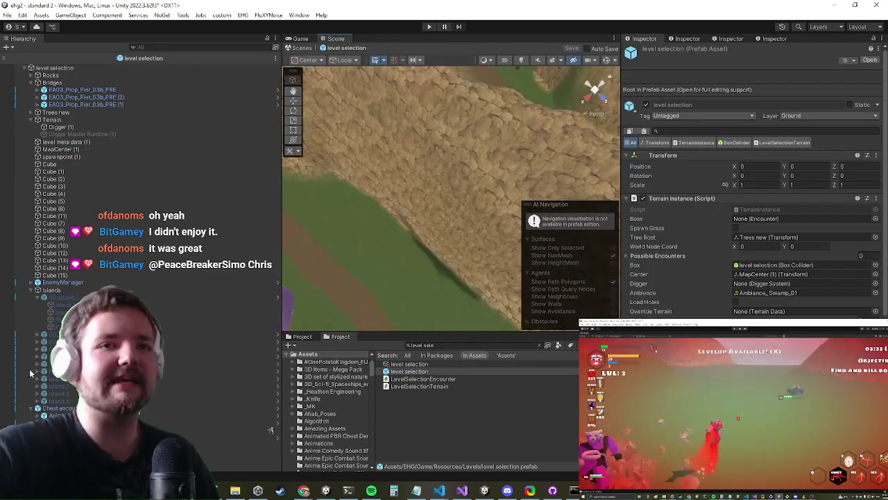
scroll(864, 310, "down", 6)
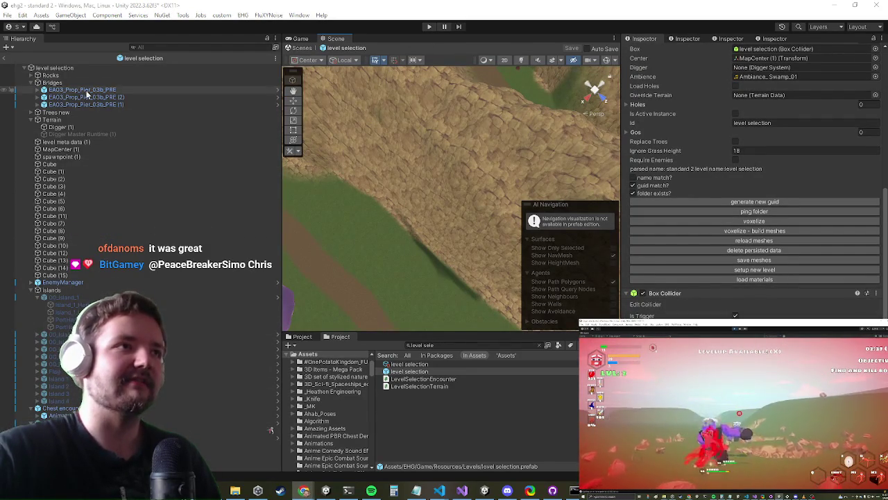
Select the prefab's Terrain object and bring up its terrain tool list
left_click(104, 68)
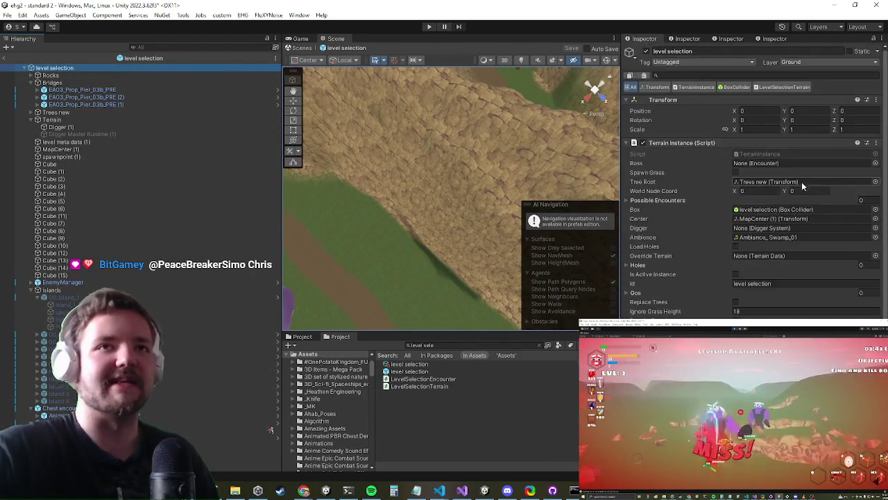
left_click(117, 119)
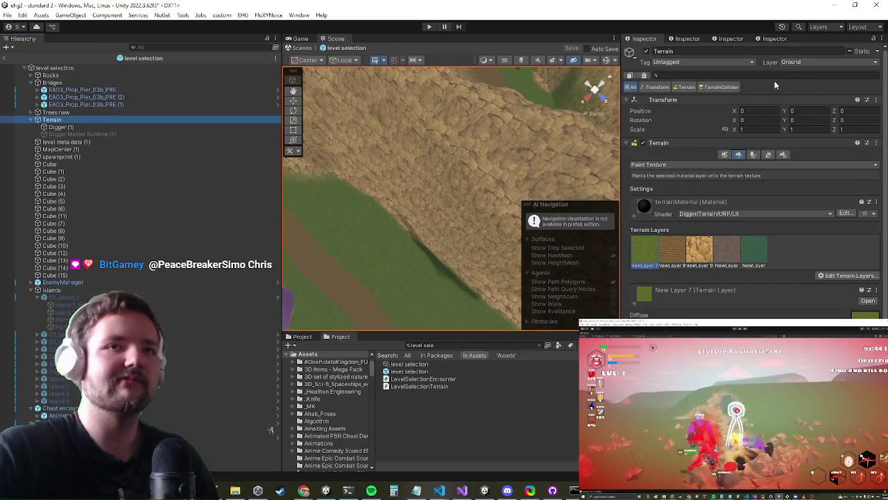
left_click(700, 164)
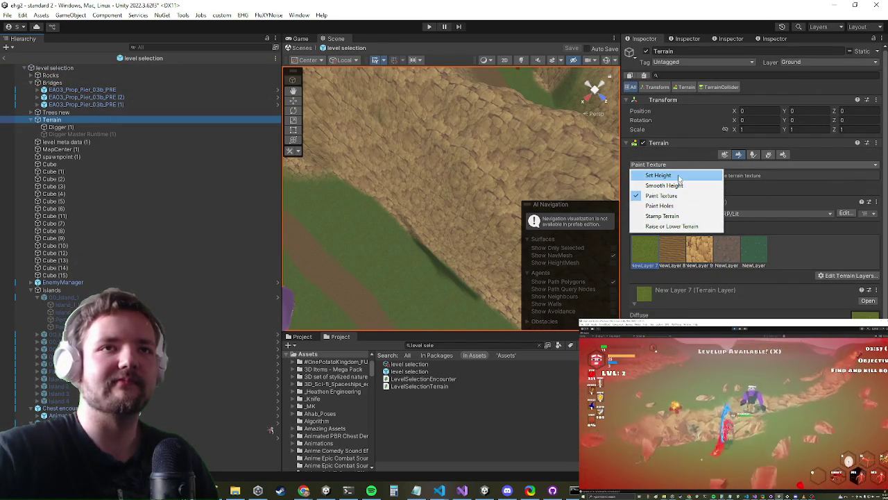
Switch the terrain tool to Smooth Height and raise the brush opacity to 100
left_click(679, 186)
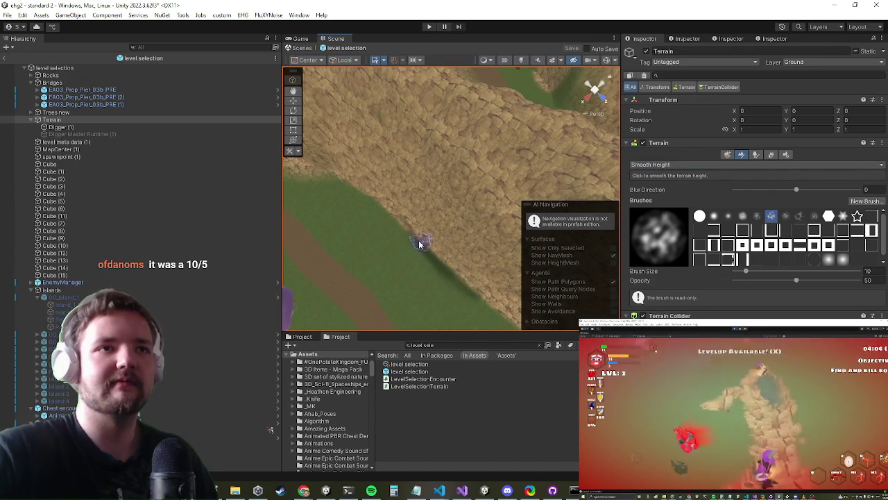
mouse_move(420, 248)
left_mouse_down()
mouse_move(400, 199)
mouse_move(451, 248)
mouse_move(427, 261)
mouse_move(395, 146)
mouse_move(516, 206)
left_mouse_up()
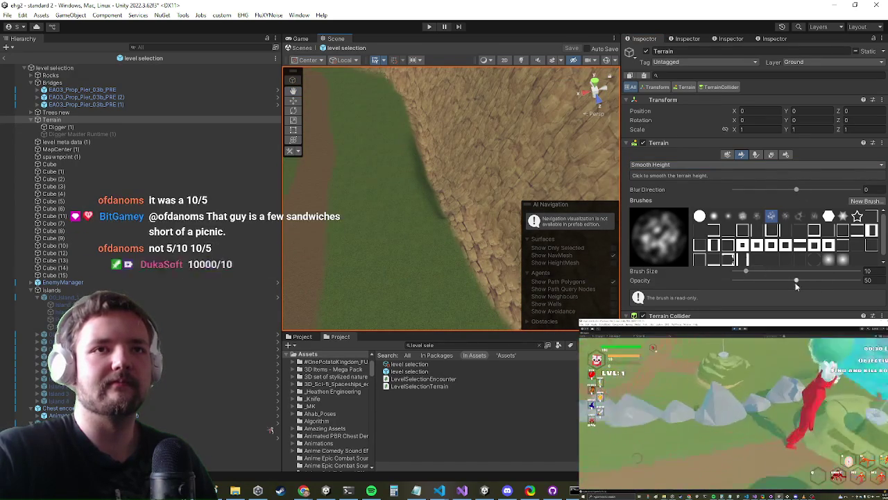
left_click_drag(415, 140, 458, 233)
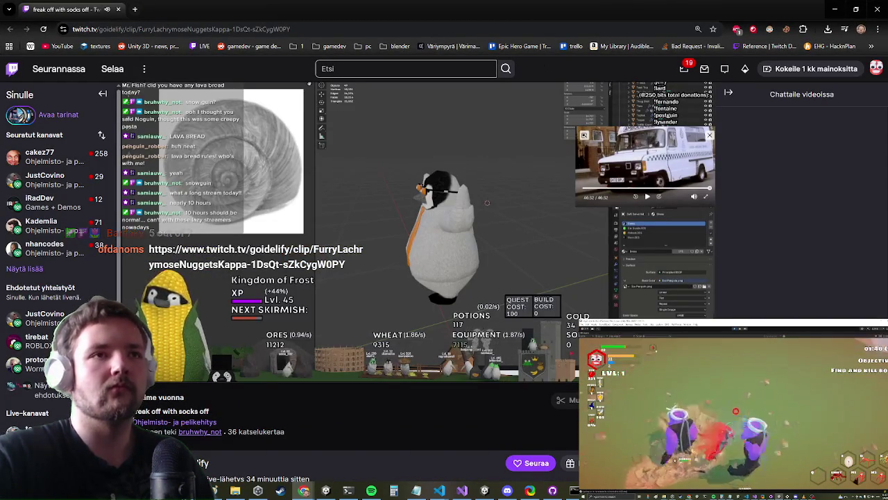
Pause and resume the clip, then go to the streamer's channel and its Penguin Heist store link
left_click(136, 369)
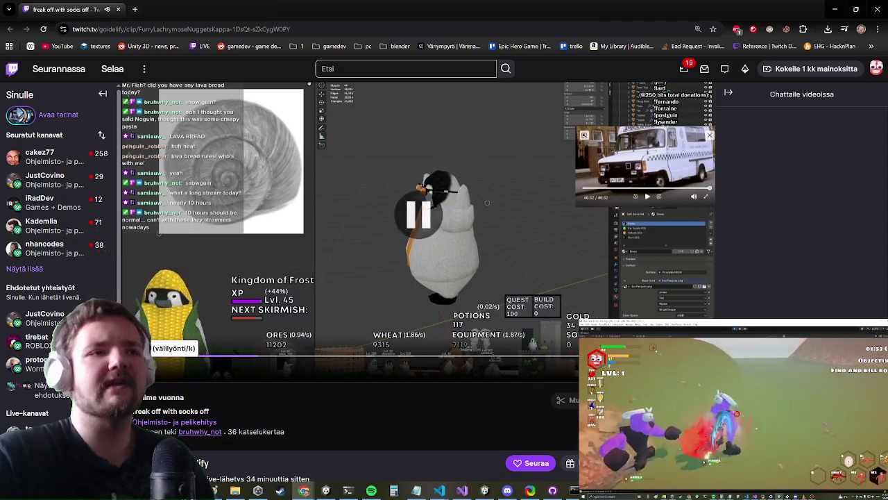
left_click(136, 369)
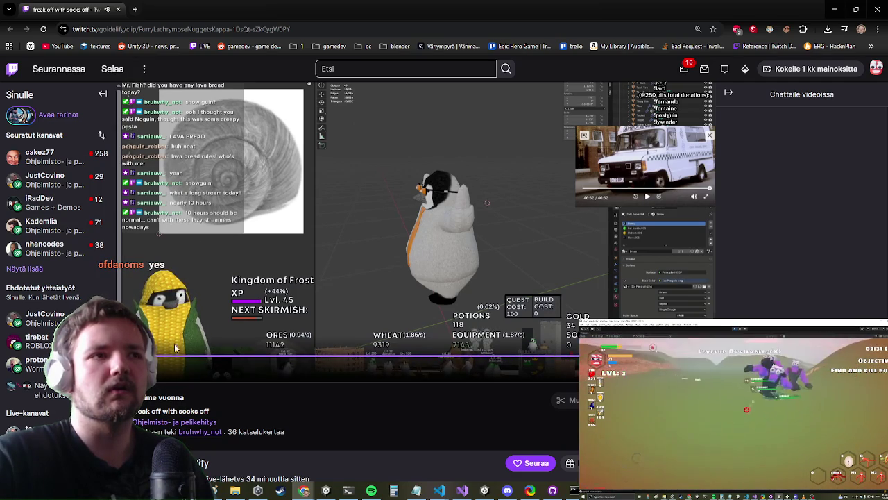
left_click(419, 214)
left_click(201, 463)
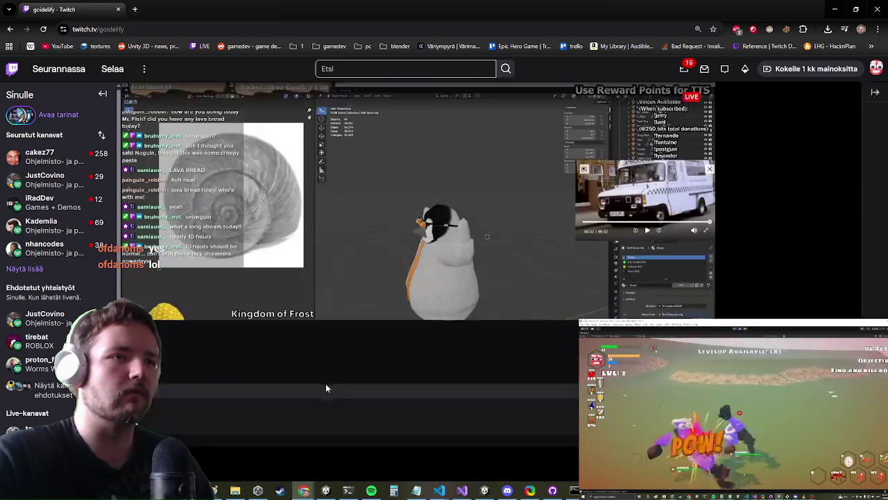
scroll(364, 260, "down", 5)
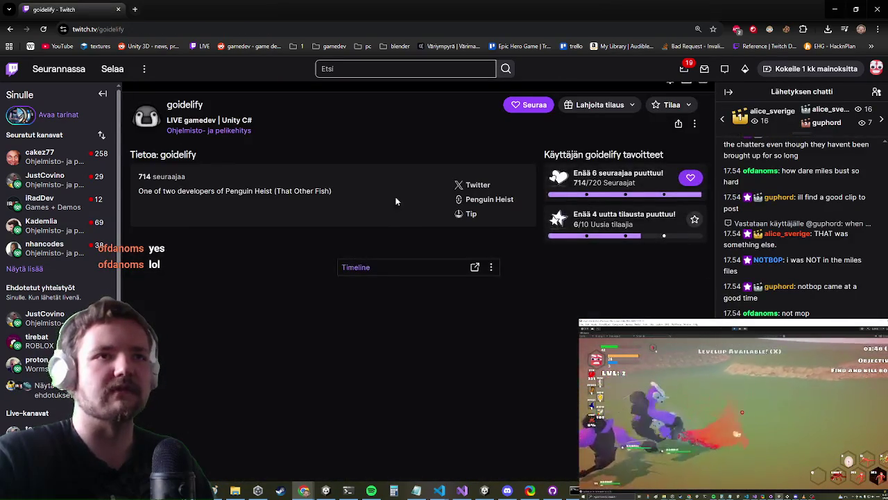
left_click(474, 205)
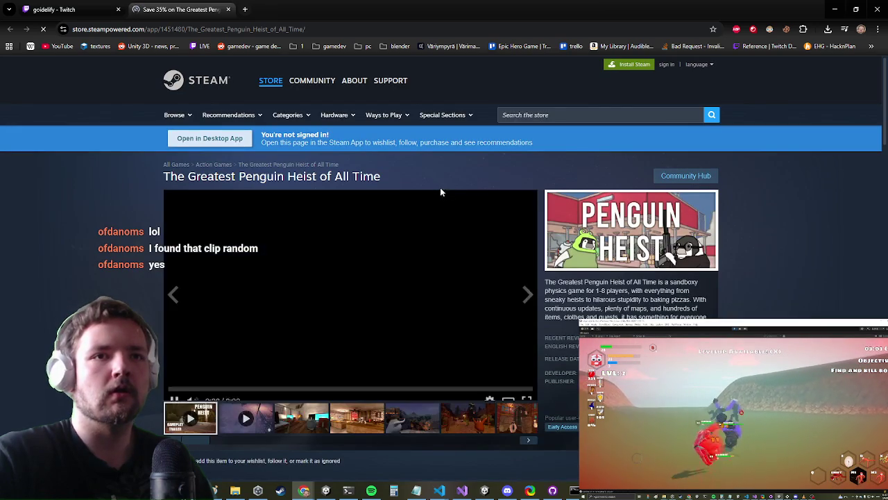
Pause The Greatest Penguin Heist of All Time trailer at 0:13 and switch back to Unity
scroll(356, 264, "down", 1)
scroll(356, 265, "down", 1)
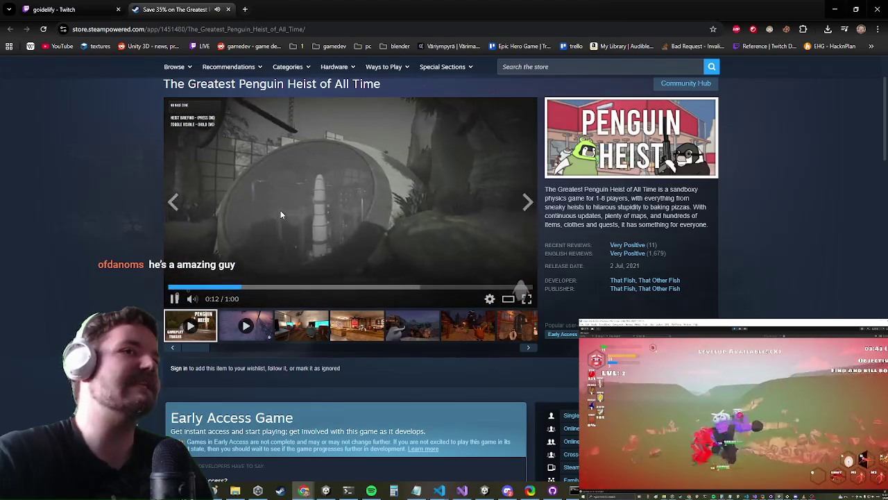
left_click(177, 299)
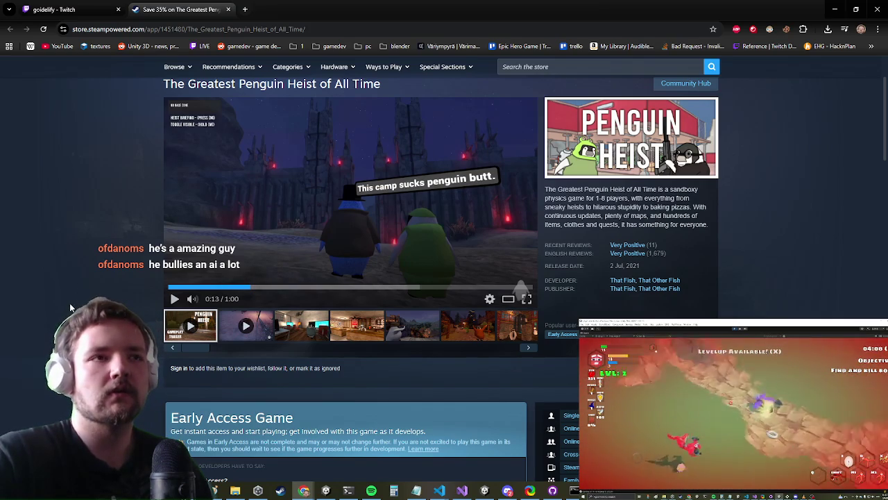
scroll(129, 254, "down", 2)
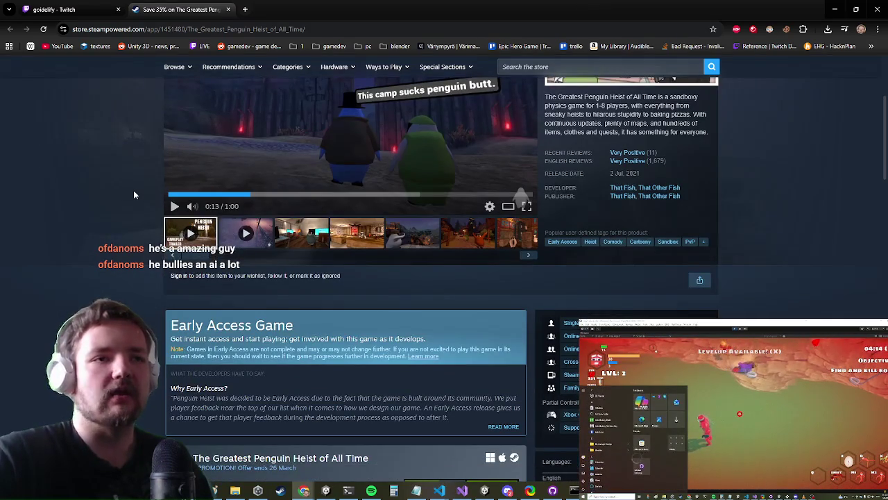
scroll(134, 195, "up", 4)
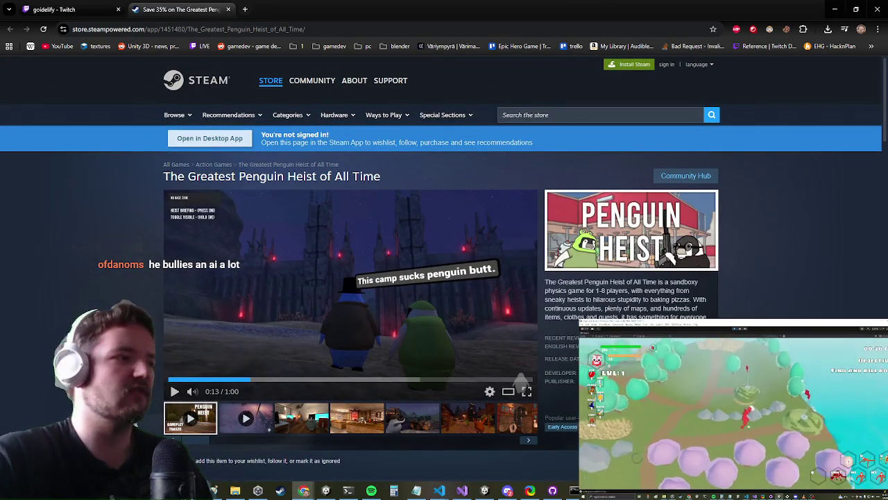
key("alt+Tab")
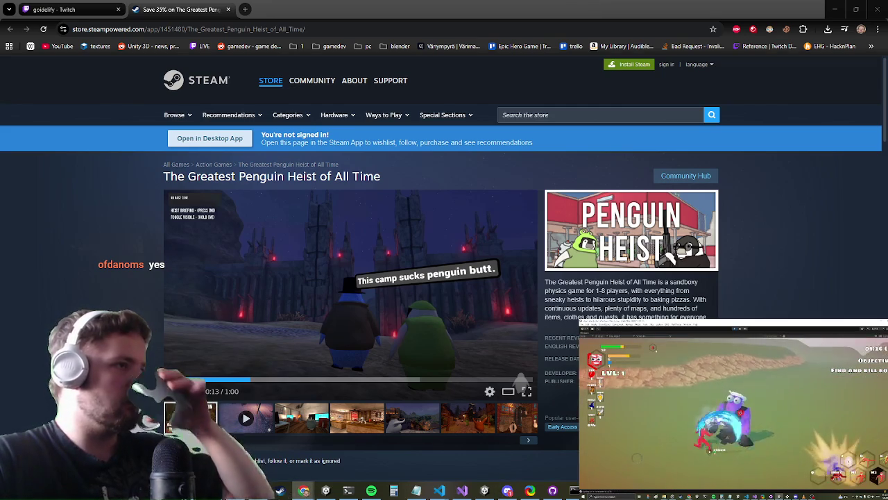
key("alt+Tab")
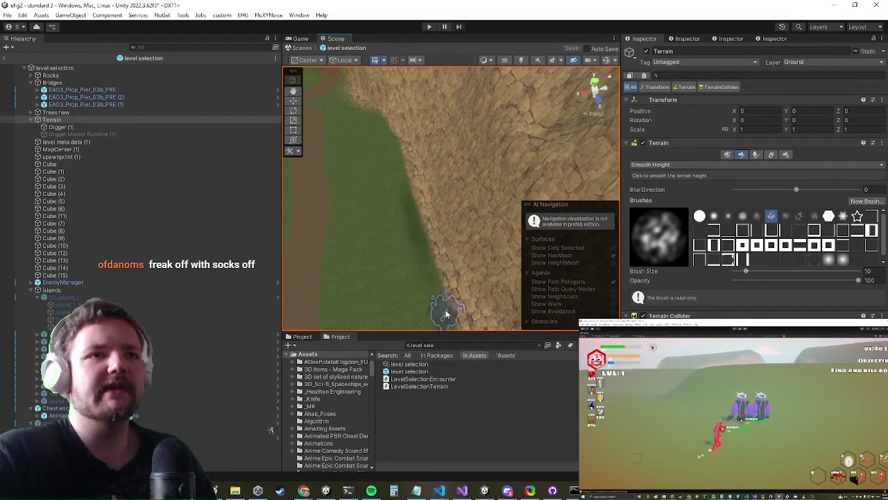
Put the terrain tool back on Paint Texture and orbit in on the painted dirt path
mouse_move(420, 207)
left_mouse_down()
mouse_move(410, 282)
mouse_move(410, 174)
mouse_move(391, 139)
mouse_move(408, 144)
mouse_move(434, 182)
mouse_move(431, 281)
mouse_move(419, 229)
mouse_move(434, 264)
left_mouse_up()
left_click(653, 165)
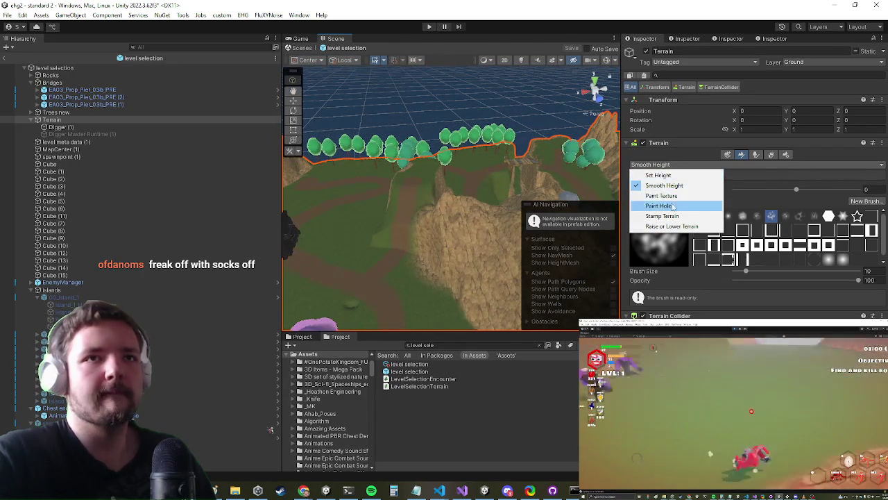
left_click(663, 196)
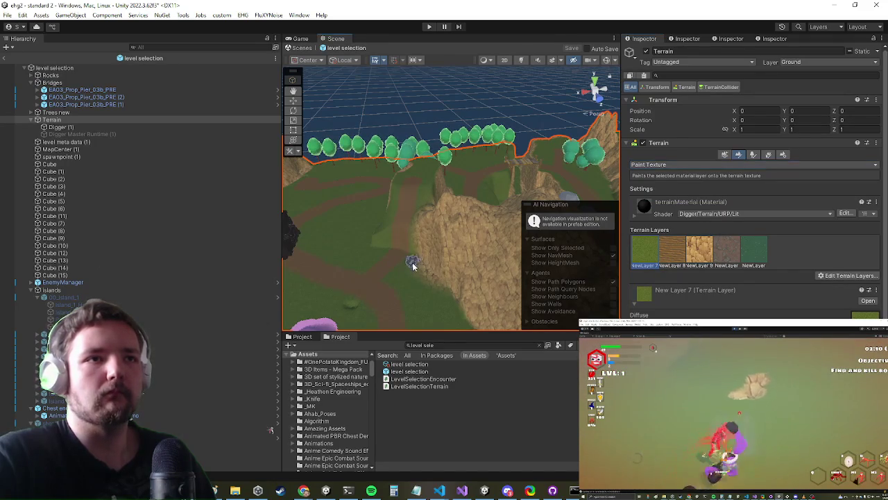
left_click_drag(387, 226, 231, 227)
scroll(419, 209, "up", 4)
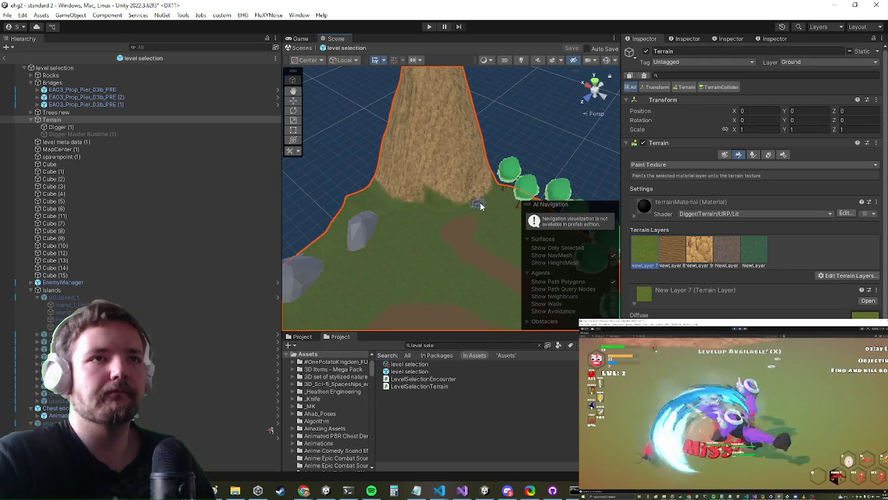
mouse_move(361, 216)
left_mouse_down()
mouse_move(498, 229)
mouse_move(476, 199)
mouse_move(294, 225)
mouse_move(437, 213)
mouse_move(445, 200)
left_mouse_up()
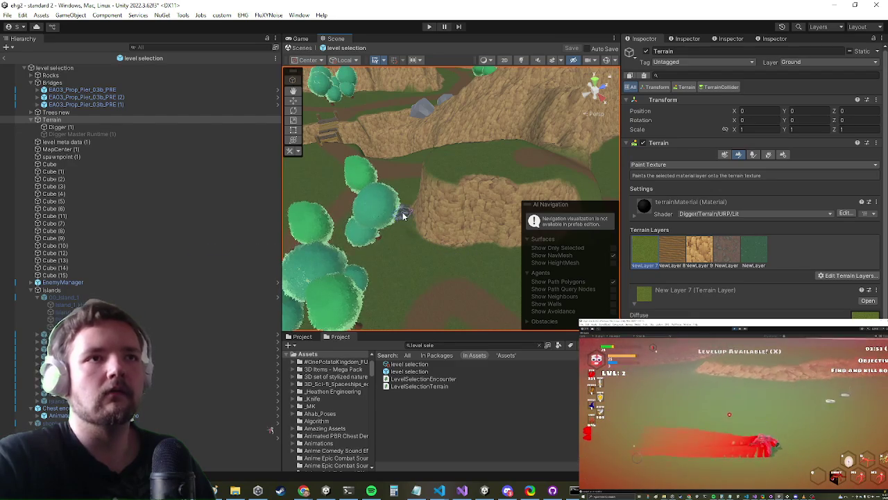
scroll(416, 209, "up", 5)
mouse_move(452, 192)
left_mouse_down()
mouse_move(502, 183)
mouse_move(182, 167)
mouse_move(235, 29)
mouse_move(205, 235)
left_mouse_up()
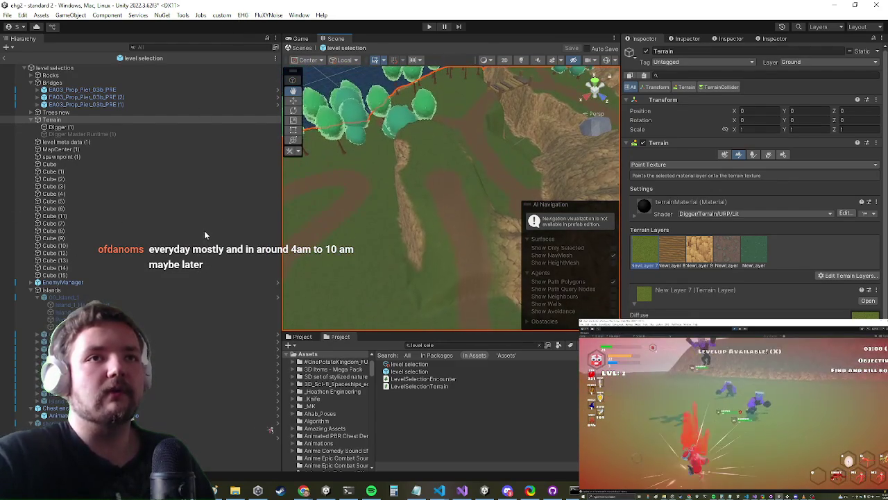
Switch the terrain tool to Smooth Height and frame the path near the rocky hill
left_click(666, 166)
left_click(680, 186)
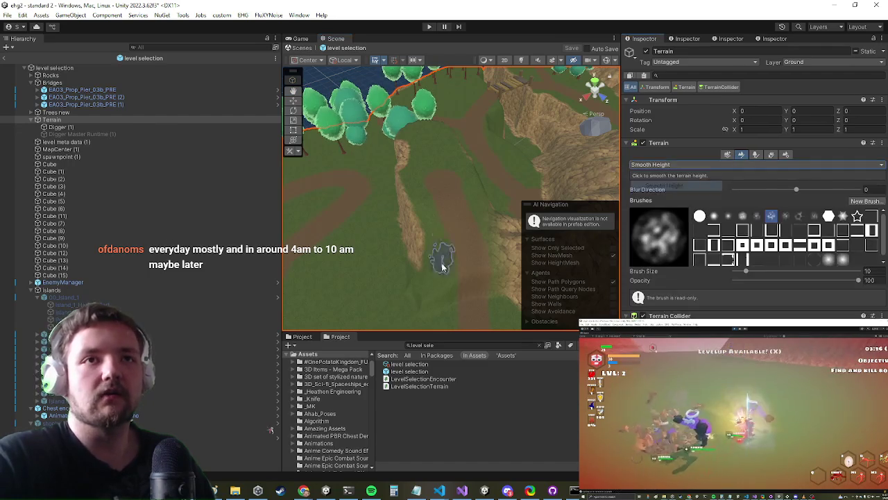
scroll(447, 186, "up", 2)
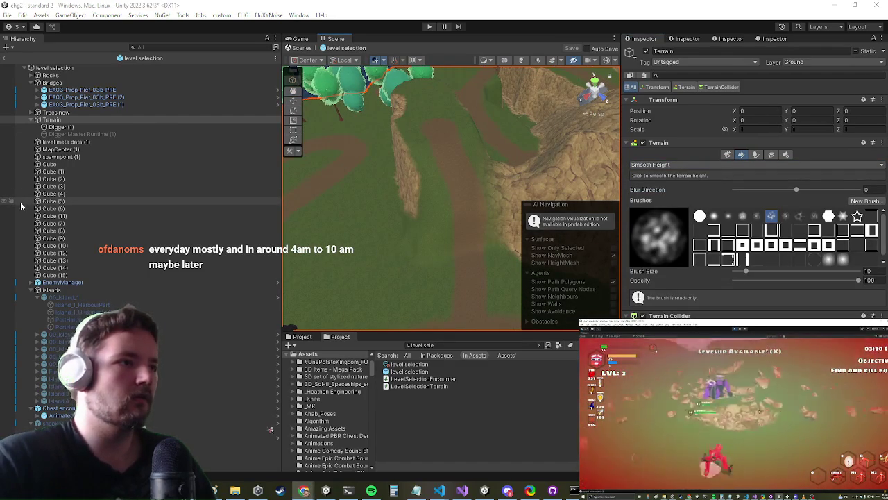
left_click_drag(363, 209, 481, 163)
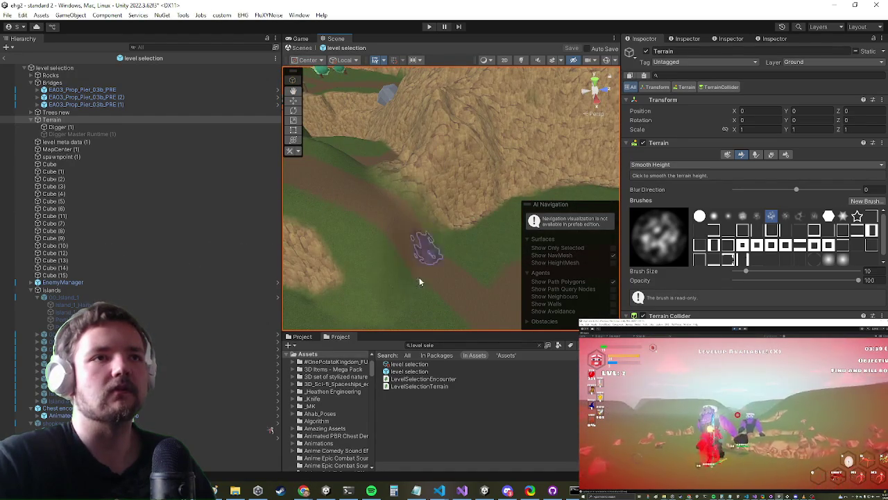
mouse_move(437, 254)
left_mouse_down()
mouse_move(454, 186)
mouse_move(447, 160)
left_mouse_up()
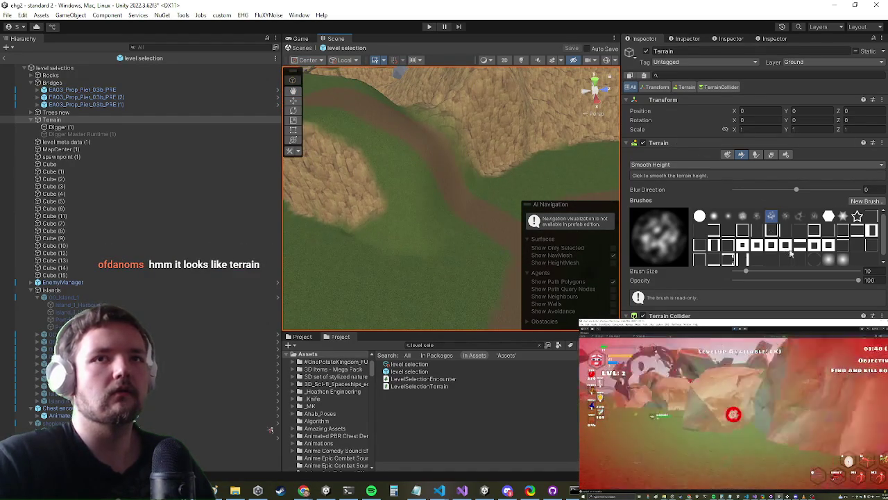
Enlarge the smoothing brush to size 47 and smooth the bumps along the path
left_click(758, 272)
left_click_drag(473, 196, 436, 179)
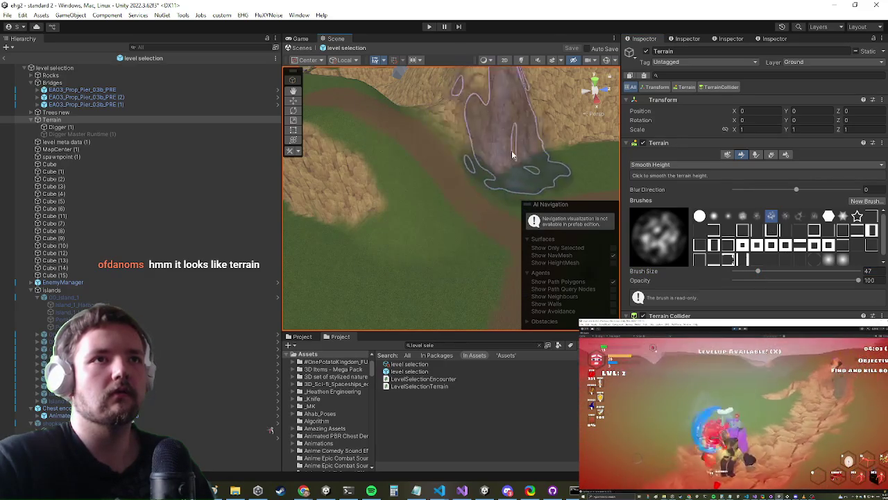
mouse_move(443, 186)
left_mouse_down()
mouse_move(435, 185)
mouse_move(462, 109)
mouse_move(477, 116)
left_mouse_up()
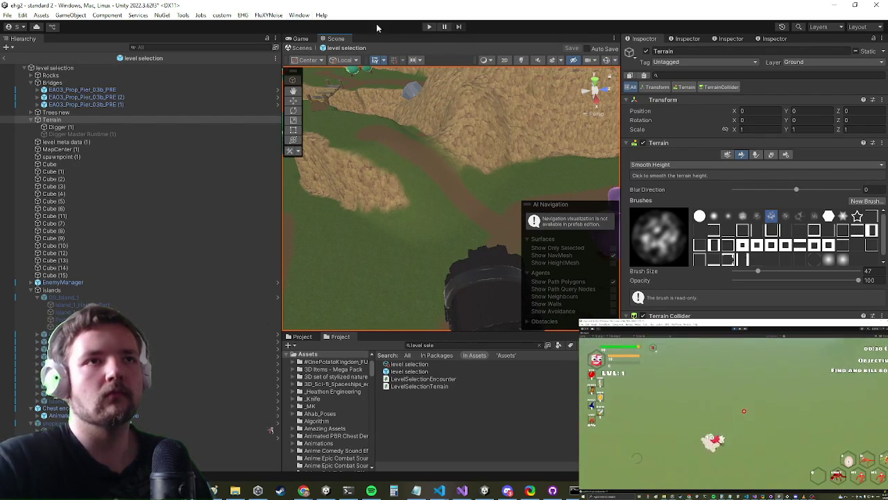
scroll(432, 179, "down", 5)
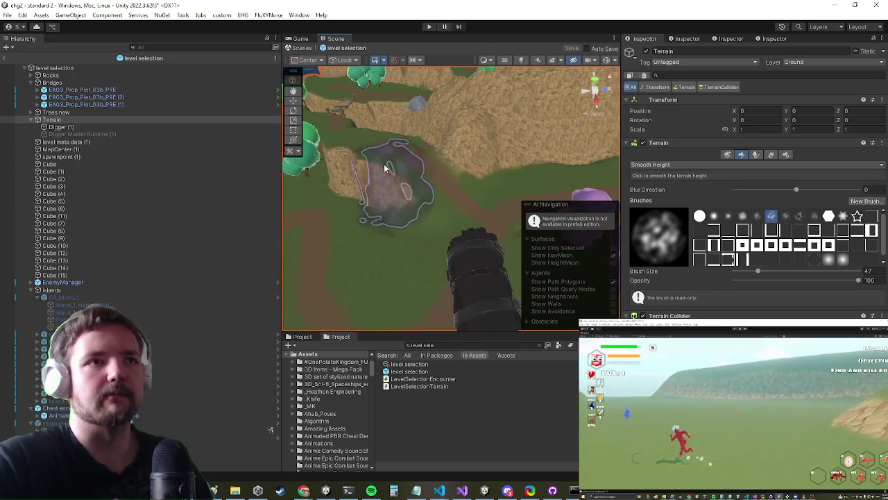
scroll(404, 184, "down", 3)
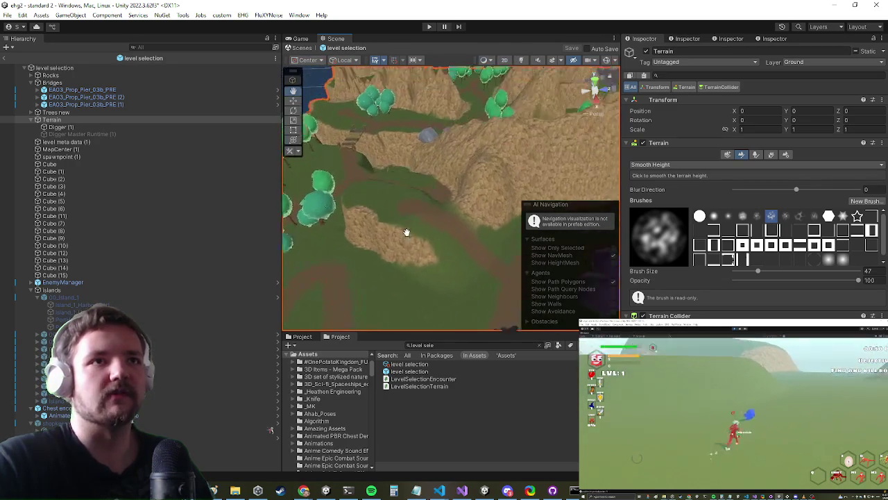
mouse_move(373, 122)
left_mouse_down()
mouse_move(319, 129)
mouse_move(437, 149)
mouse_move(565, 81)
mouse_move(436, 198)
left_mouse_up()
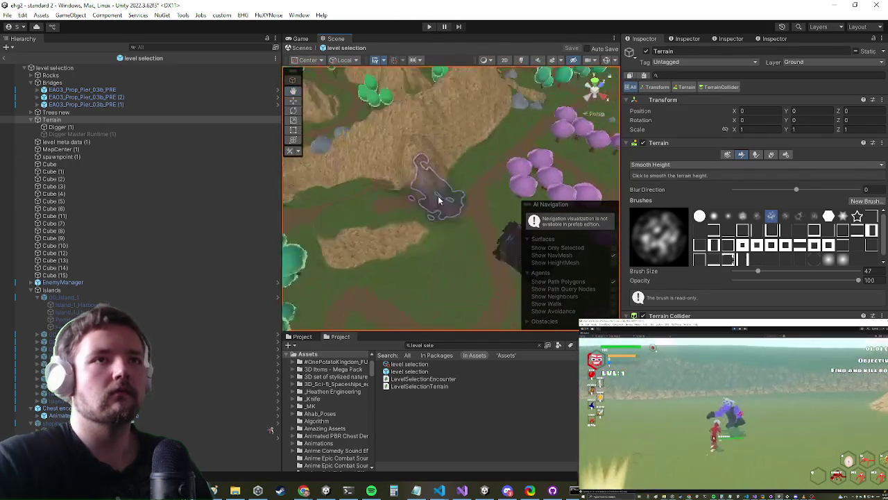
scroll(425, 201, "up", 5)
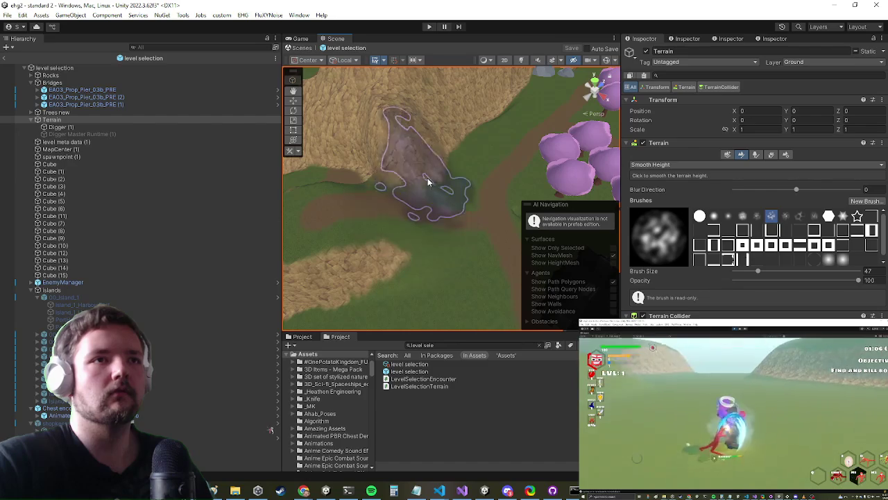
scroll(451, 166, "down", 3)
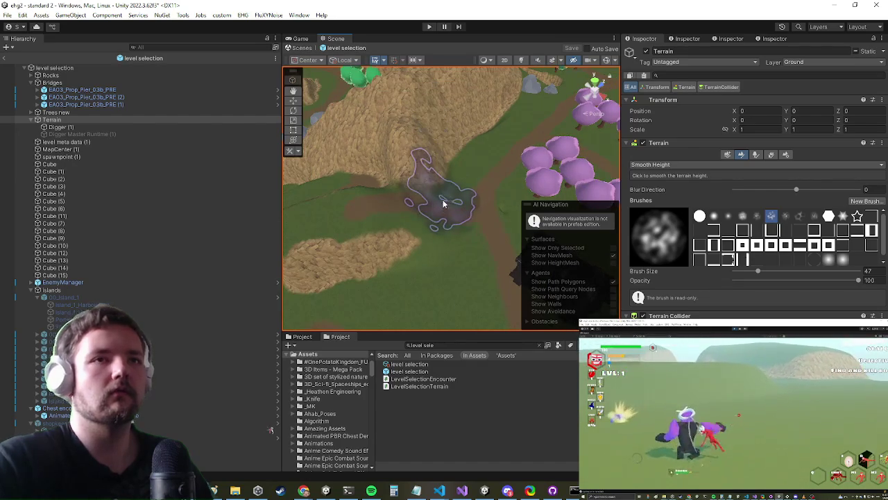
left_click_drag(462, 228, 446, 259)
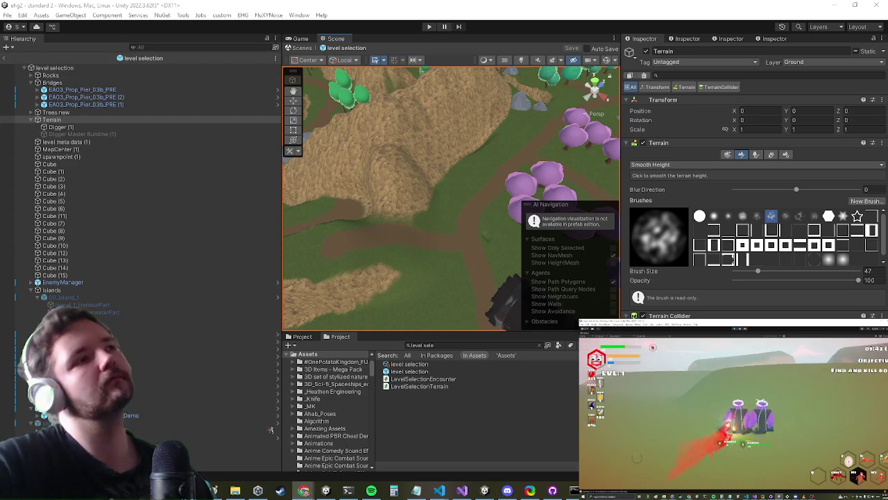
Leave the prefab, play the standard 2 scene full-screen, and run the character along the forest path
left_click(5, 59)
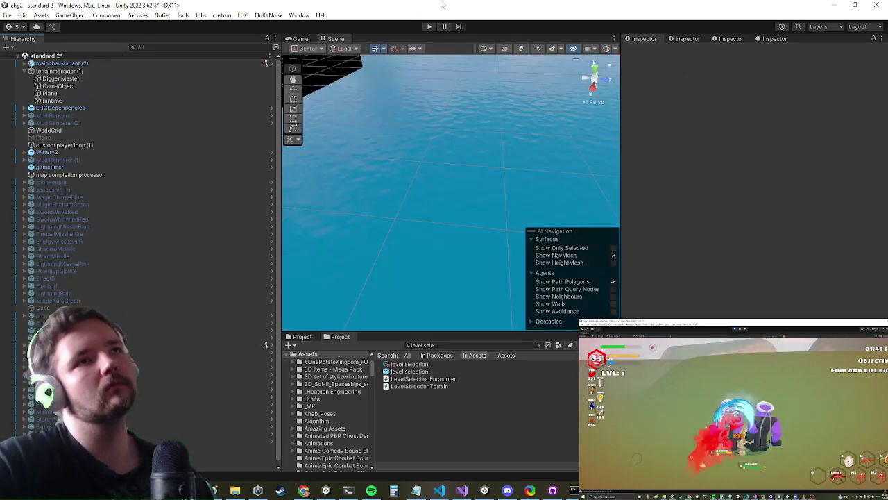
left_click(424, 27)
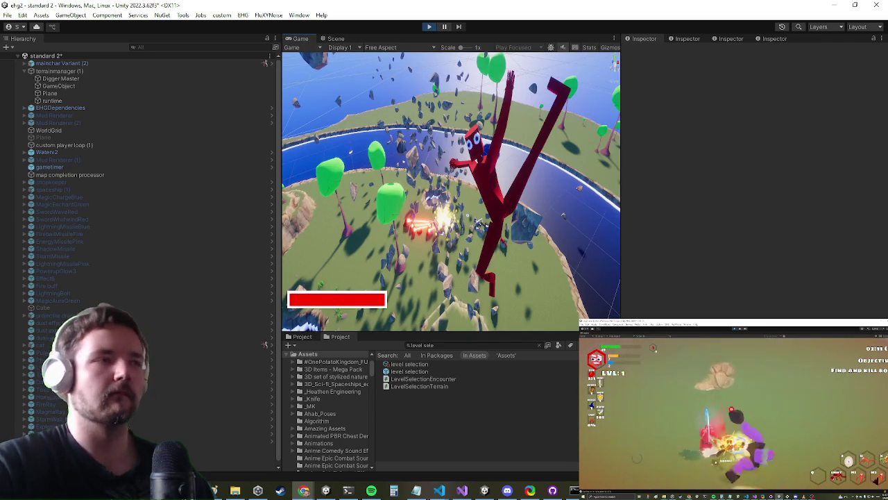
key("shift+space")
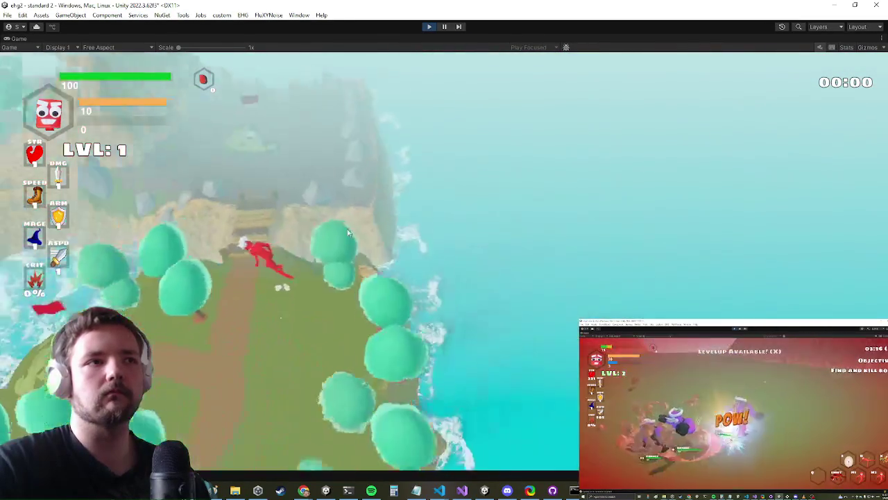
key("w")
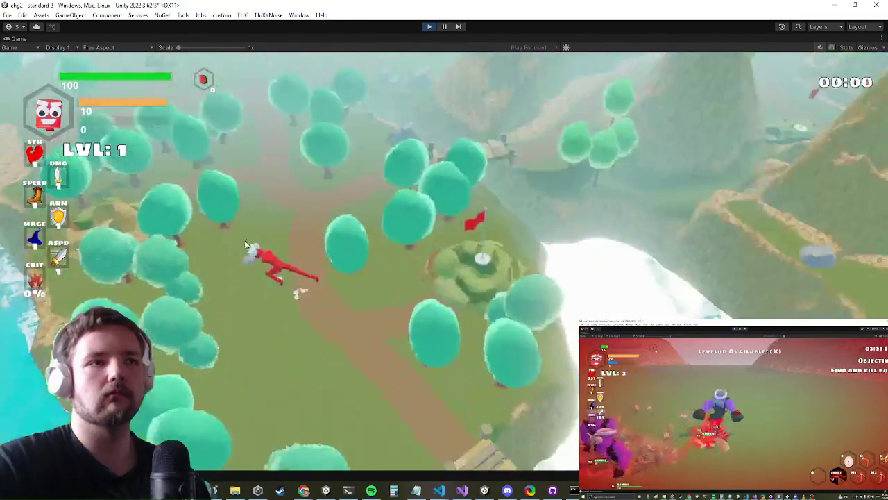
key("w")
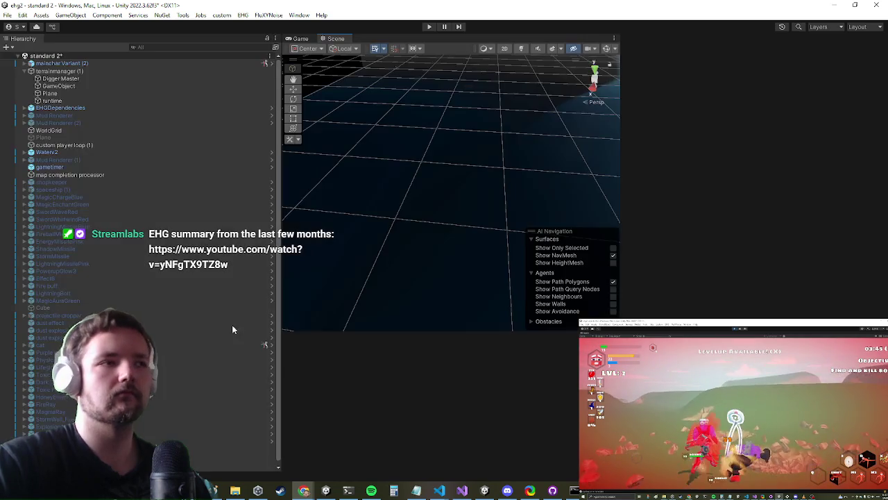
Open the level selection prefab for editing and tilt the view toward the horizon
left_click(411, 374)
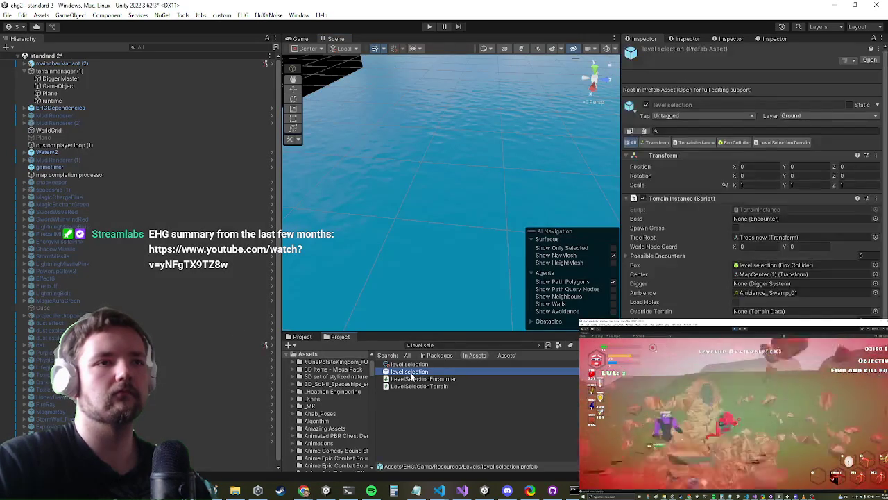
double_click(410, 371)
scroll(445, 129, "down", 5)
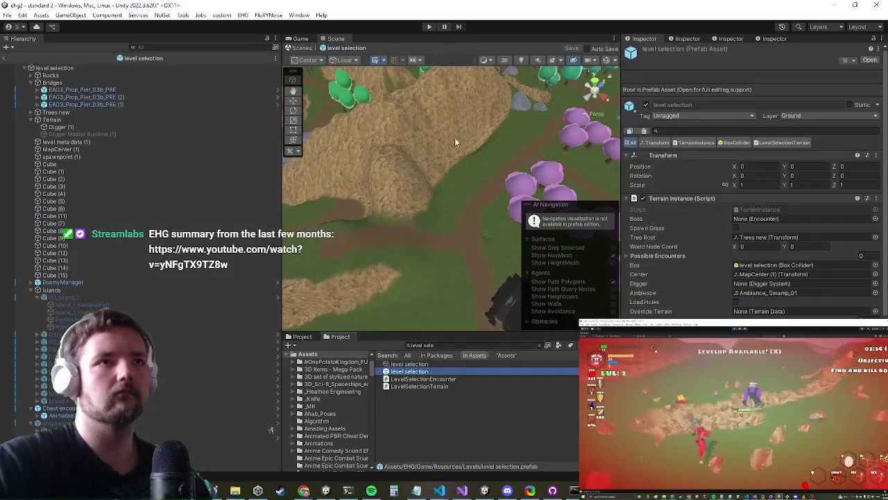
mouse_move(386, 226)
left_mouse_down()
mouse_move(557, 176)
mouse_move(480, 206)
left_mouse_up()
Select every Rock_06 rock in the Rocks group and tag them all Rock
left_click(478, 198)
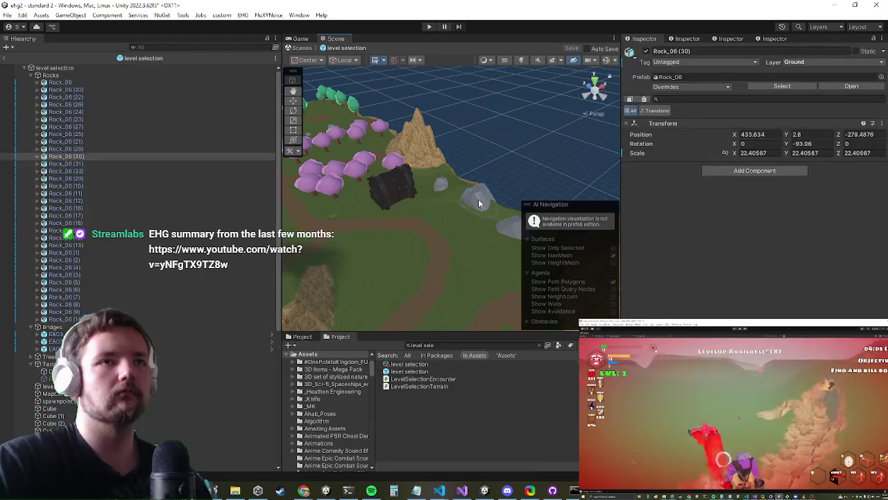
left_click(476, 198)
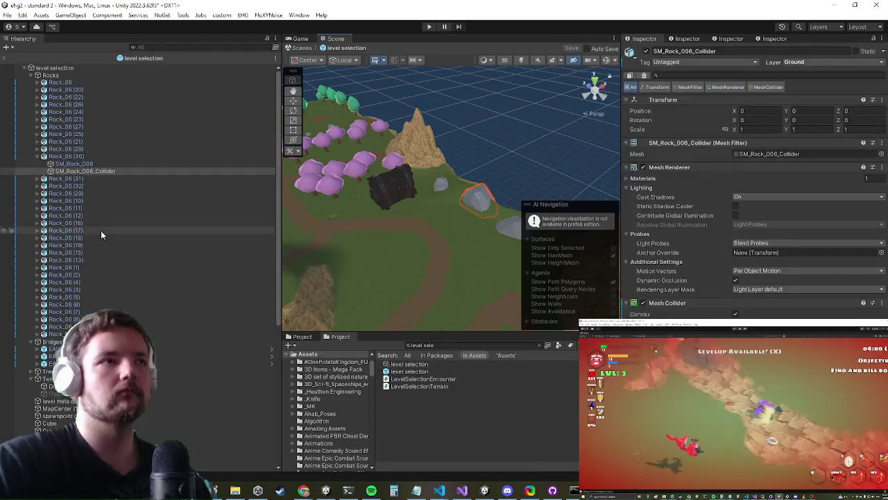
left_click(40, 156)
left_click(70, 82)
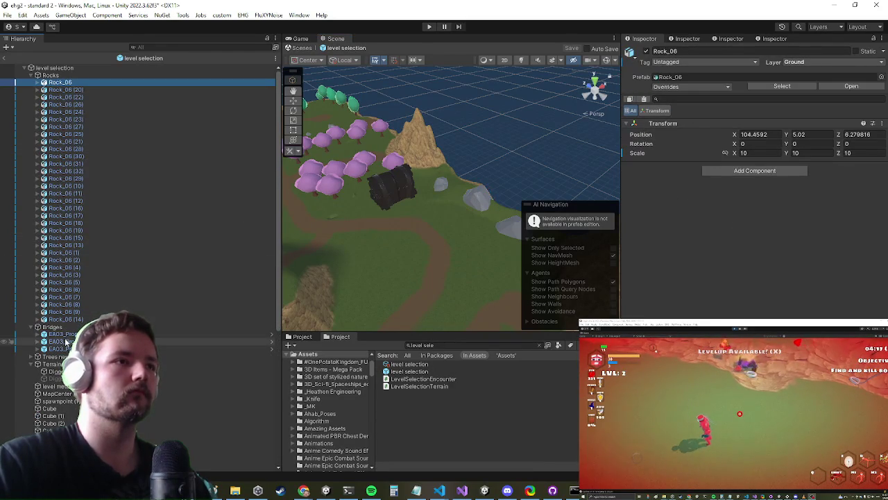
left_click(215, 318, "shift")
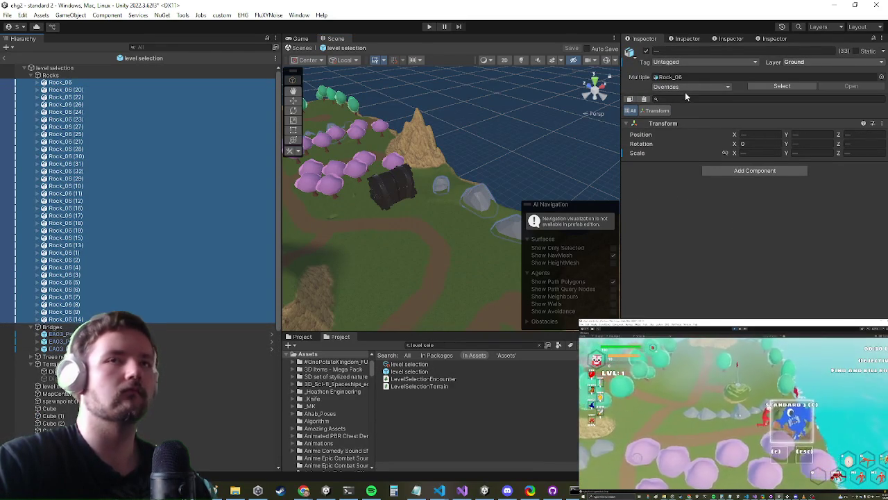
left_click(689, 64)
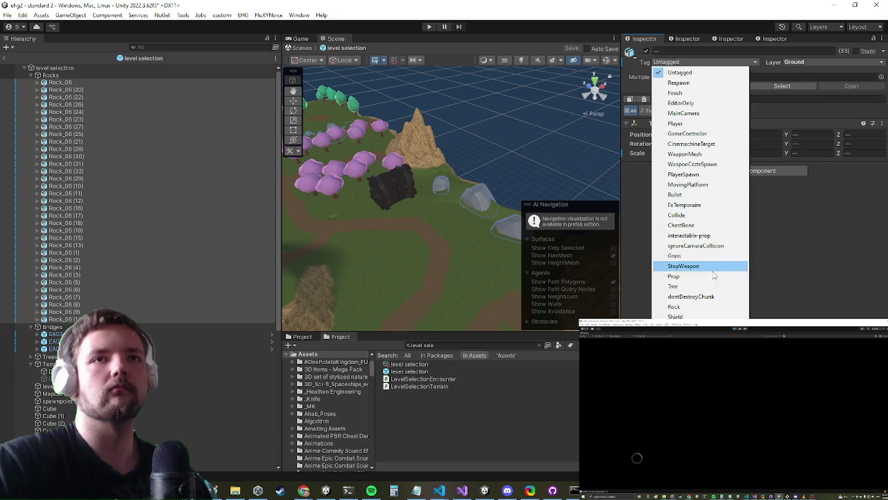
left_click(683, 306)
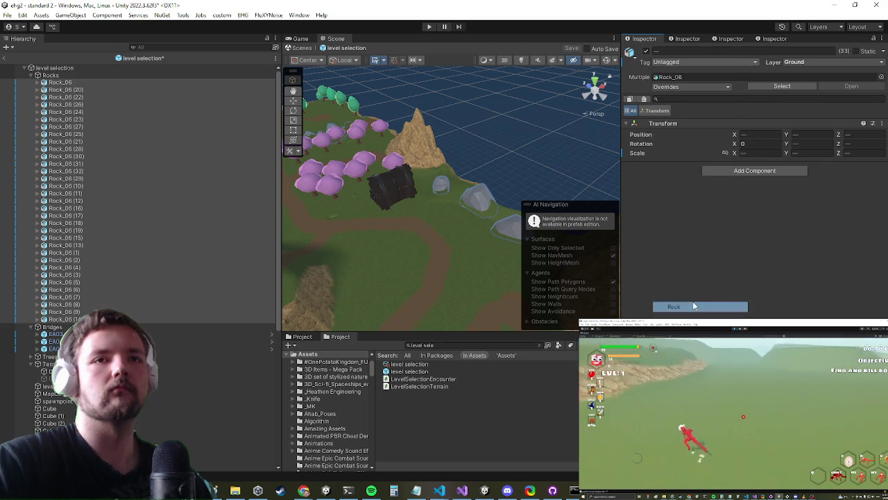
left_click(462, 491)
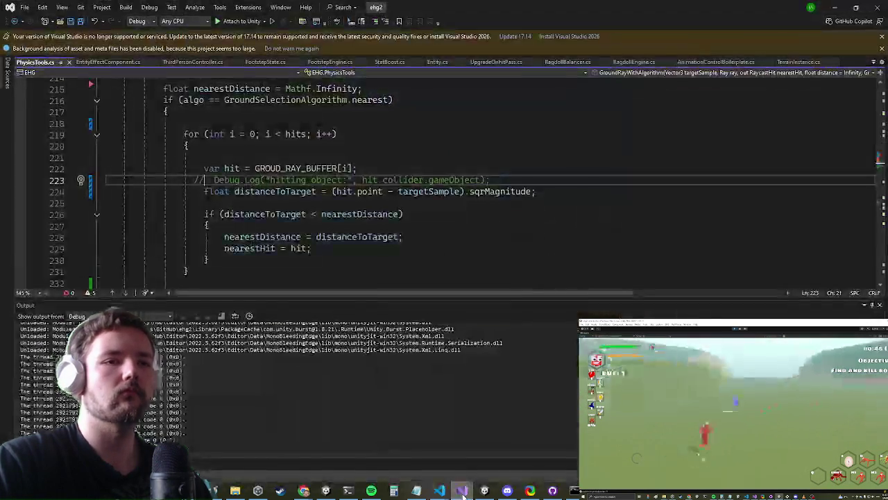
Remove the grounding loop from FixTrees in TerrainInstance.cs
scroll(395, 199, "up", 7)
scroll(381, 201, "up", 3)
left_click(307, 179)
key("ctrl+minus")
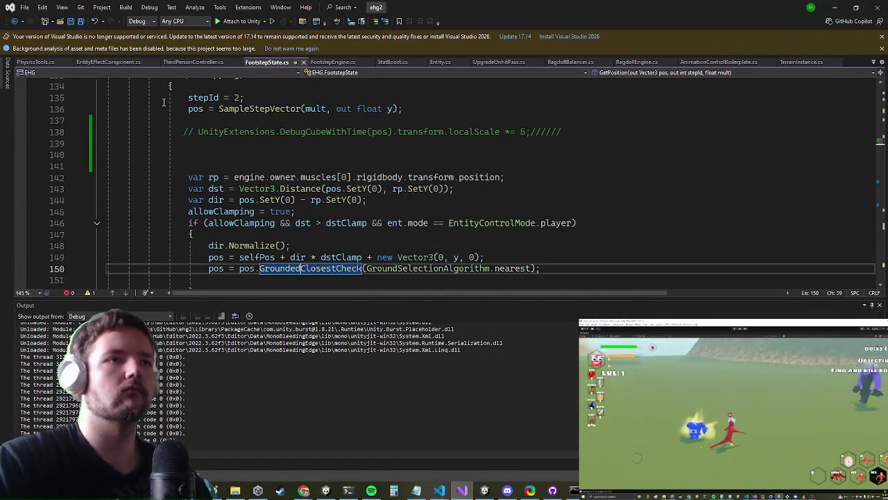
left_click(796, 62)
scroll(417, 183, "up", 8)
scroll(416, 184, "down", 7)
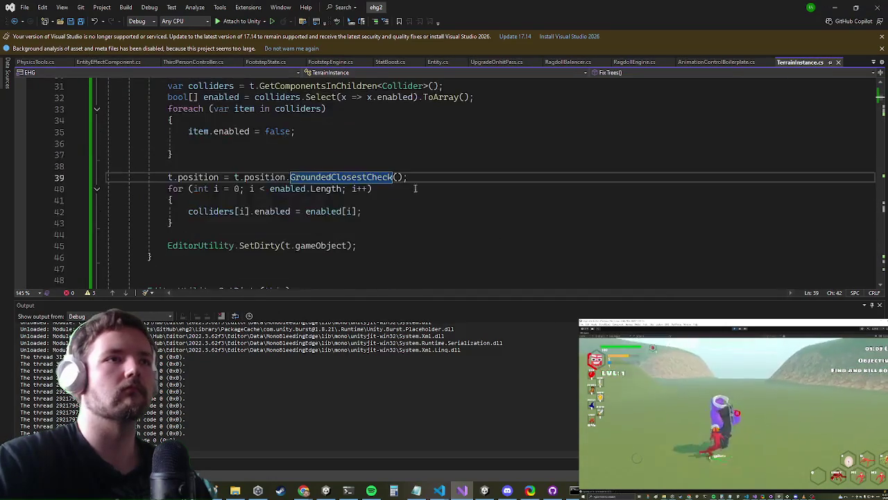
scroll(355, 247, "up", 3)
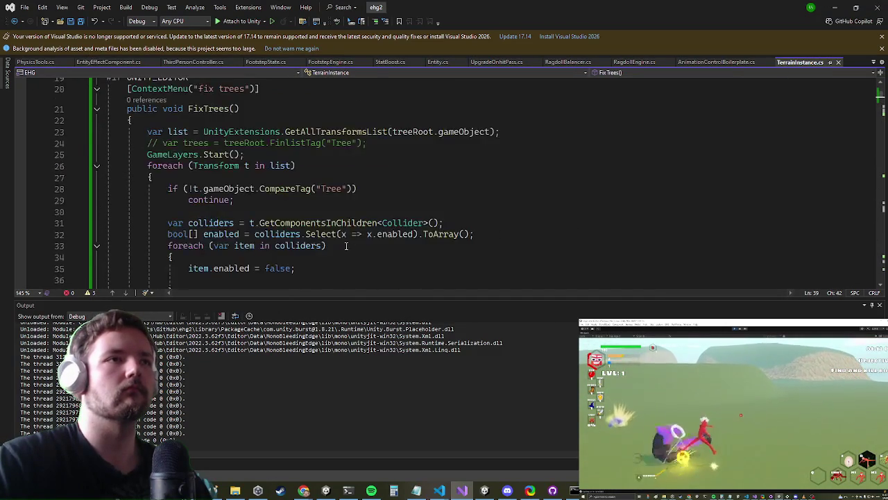
scroll(355, 247, "down", 3)
left_click_drag(152, 256, 147, 131)
key("ctrl+c")
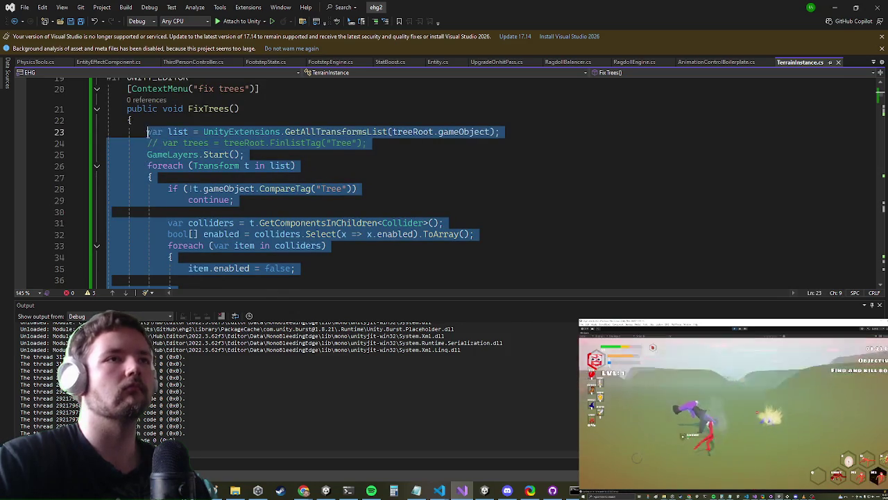
key("Delete")
Create GroundObjects(string tag) holding the pasted loop, with tag replacing the hard-coded "Tree"
left_click(146, 188)
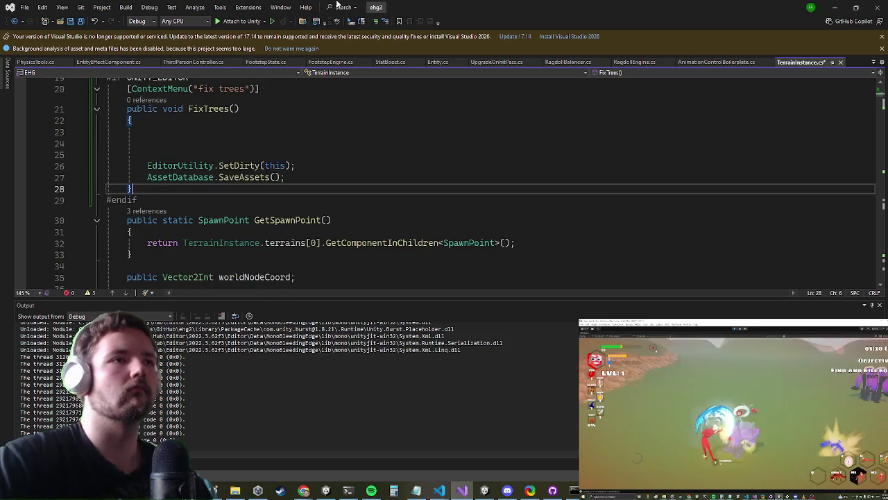
key("Return")
key("Return")
key("Return")
key("Up")
type("void G")
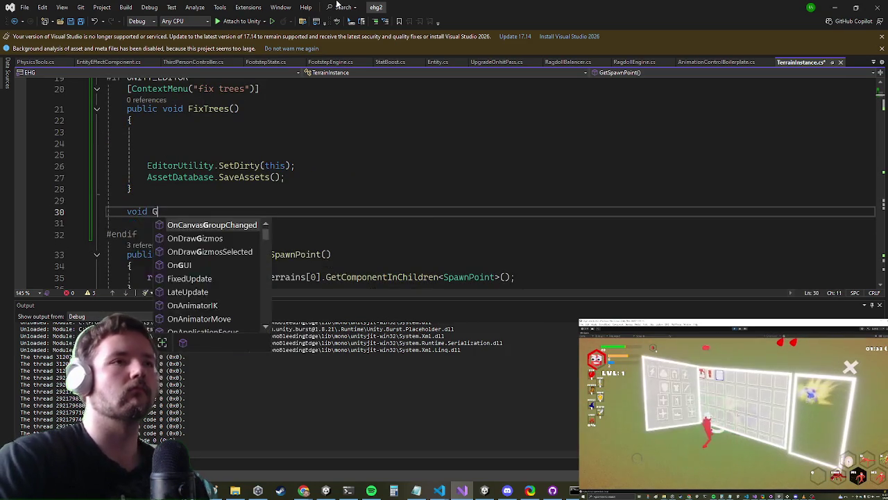
type("roundObjects() {")
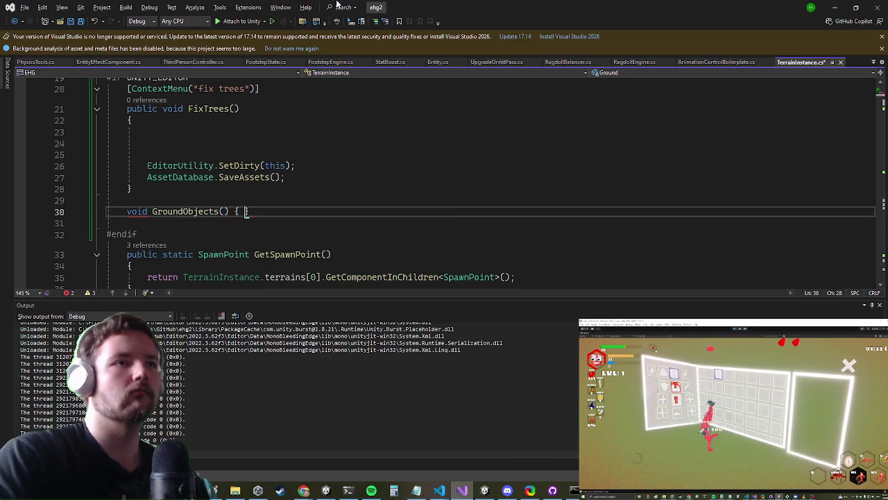
key("Return")
key("ctrl+v")
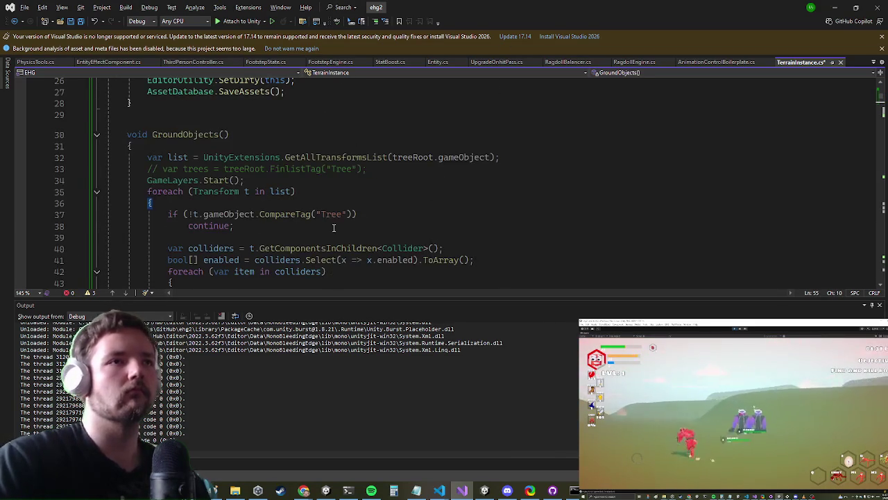
left_click_drag(346, 218, 316, 219)
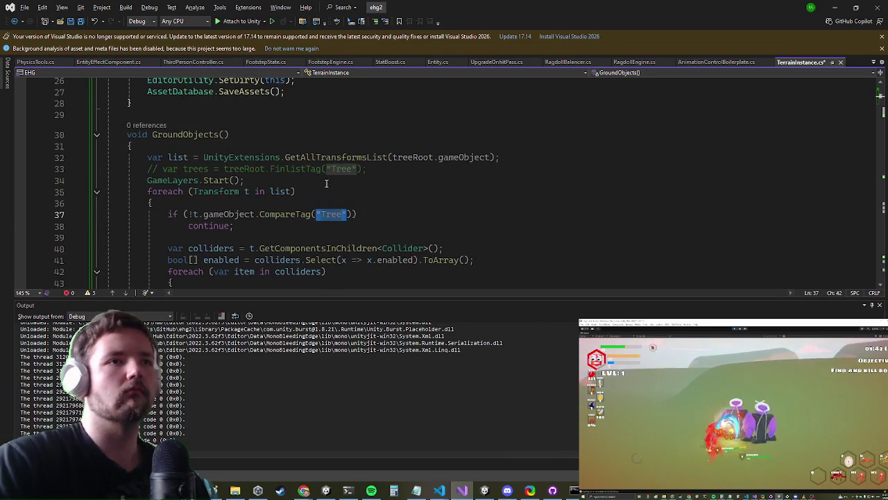
key("BackSpace")
type("tag")
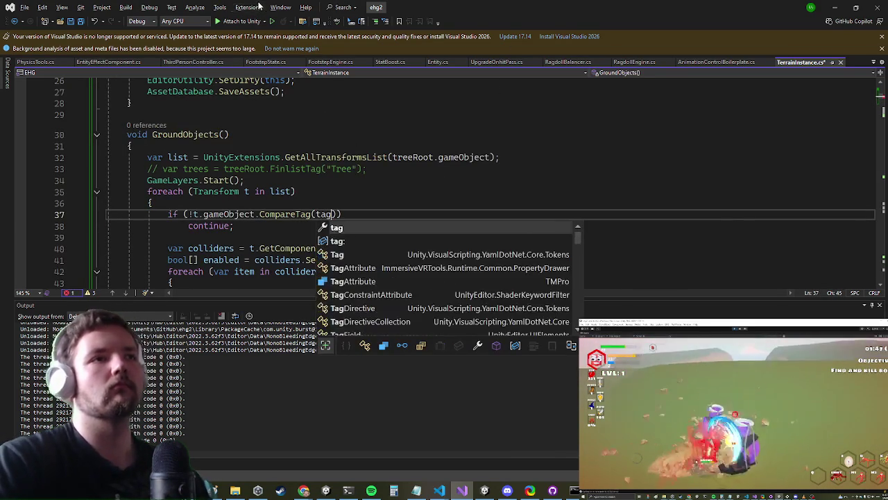
left_click(224, 134)
type("string tag")
Call GroundObjects from inside the emptied FixTrees method
scroll(225, 118, "up", 4)
scroll(230, 127, "down", 1)
left_click(241, 205)
type("ground")
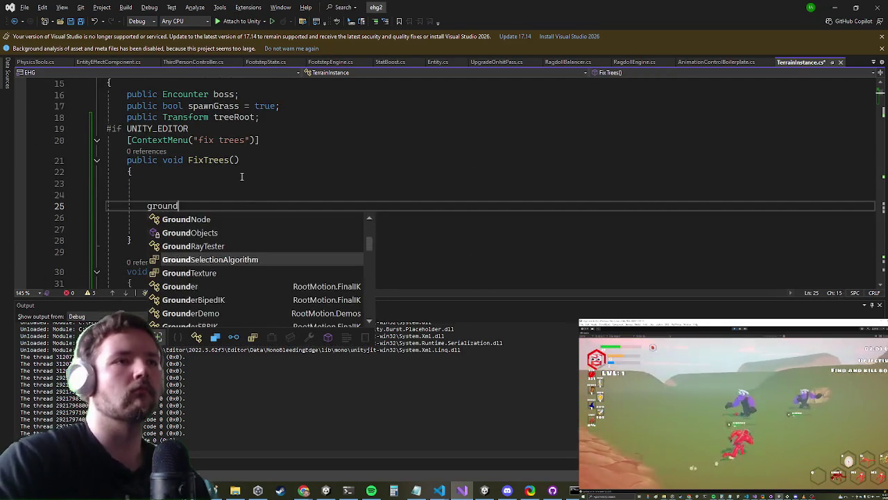
type("O()")
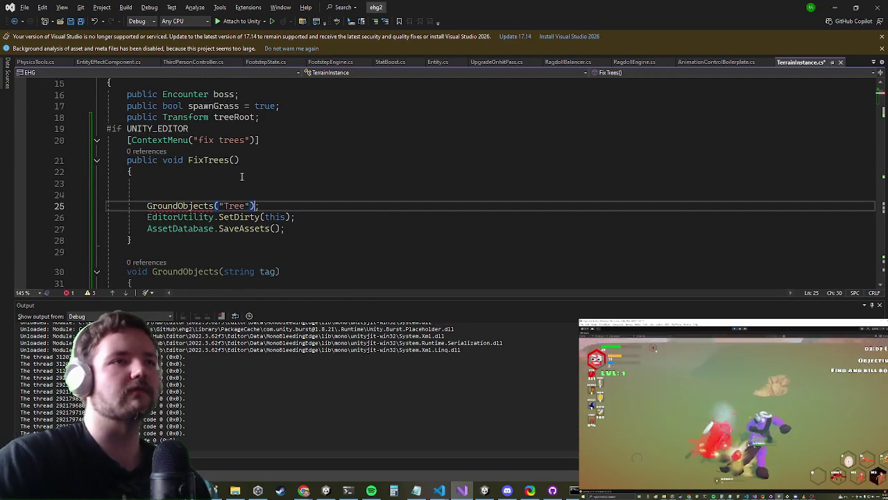
Duplicate the FixTrees method directly below itself
key("Down")
key("Down")
key("Down")
key("shift+Up")
key("shift+Up")
key("shift+Up")
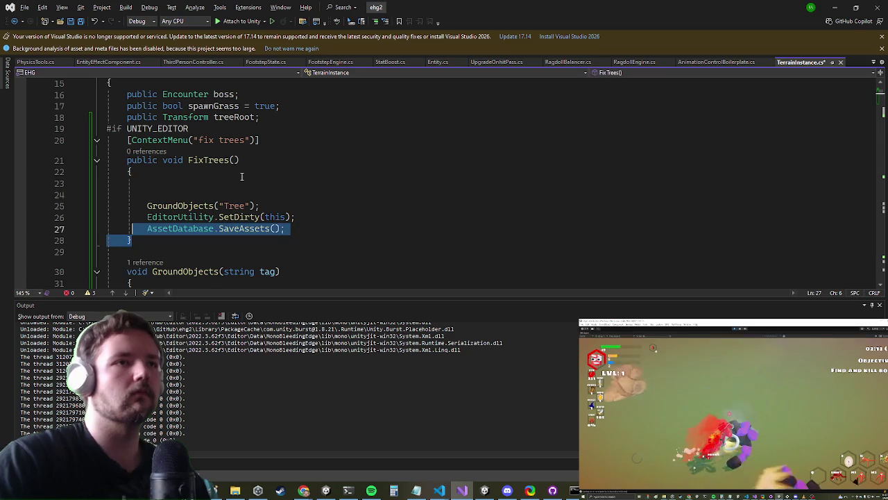
key("ctrl+c")
key("Return")
key("Return")
key("ctrl+v")
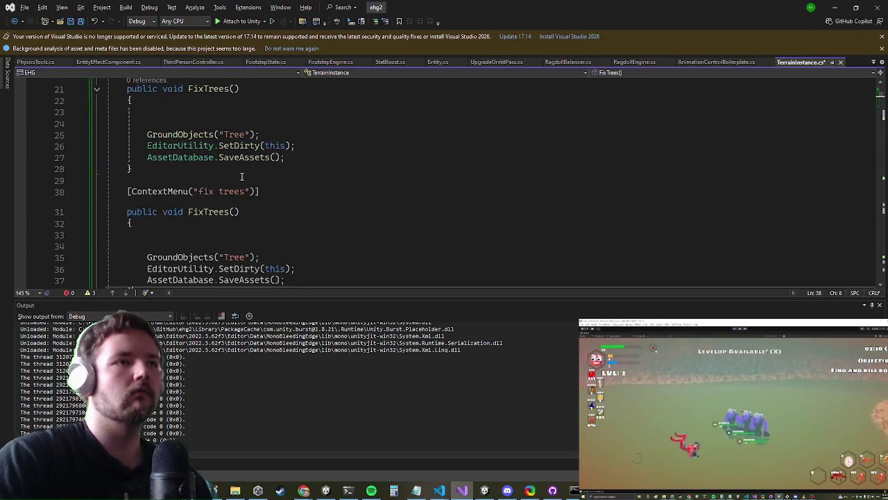
key("Up")
key("Up")
key("Up")
key("Up")
key("Up")
key("Up")
Turn the copy into FixRocks with a "fix rocks" context-menu label grounding Rock objects
key("Down")
key("Right")
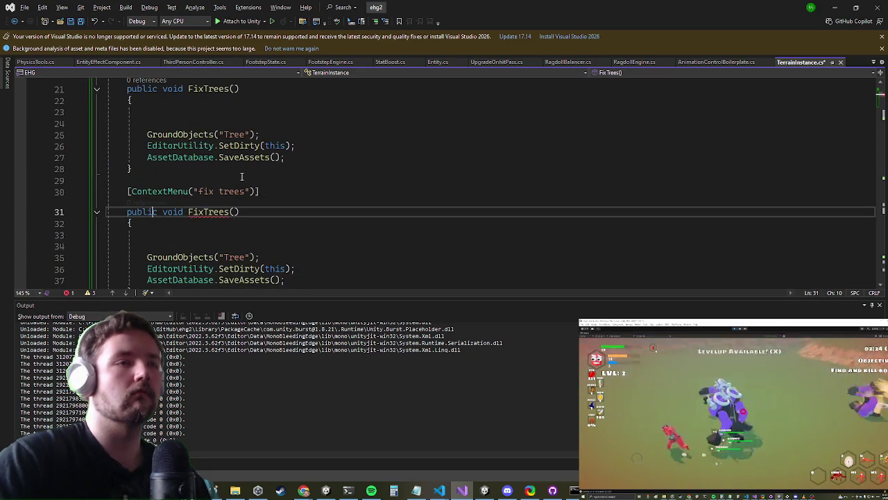
key("shift+Left")
key("shift+Left")
key("shift+Left")
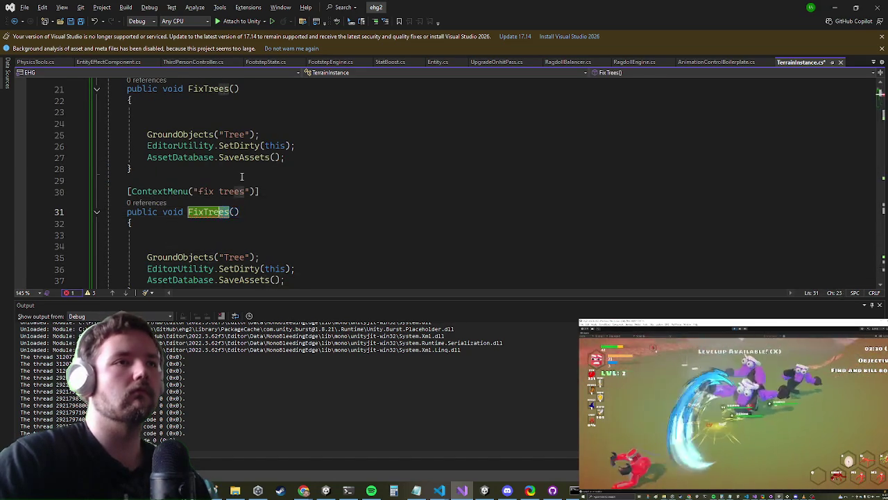
type("Rock")
key("Up")
key("Home")
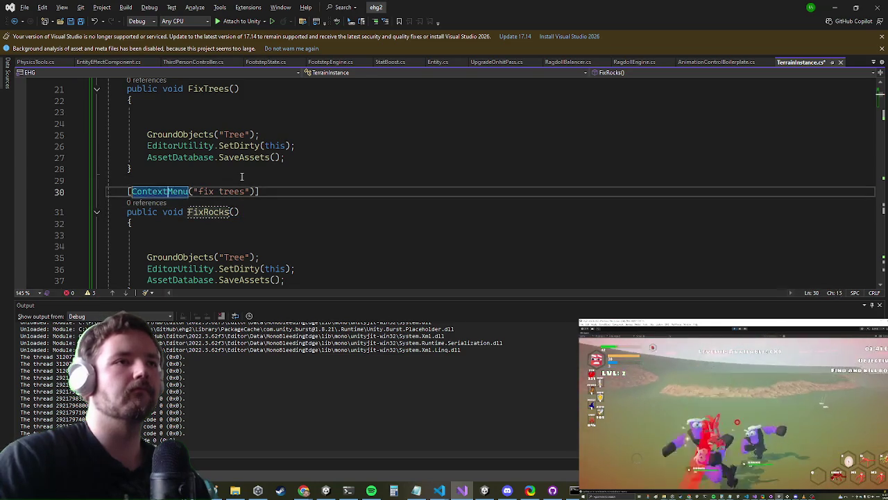
key("shift+Right")
key("shift+Right")
key("shift+Right")
type("rocks")
key("Down")
key("Down")
key("Down")
key("BackSpace")
key("BackSpace")
key("BackSpace")
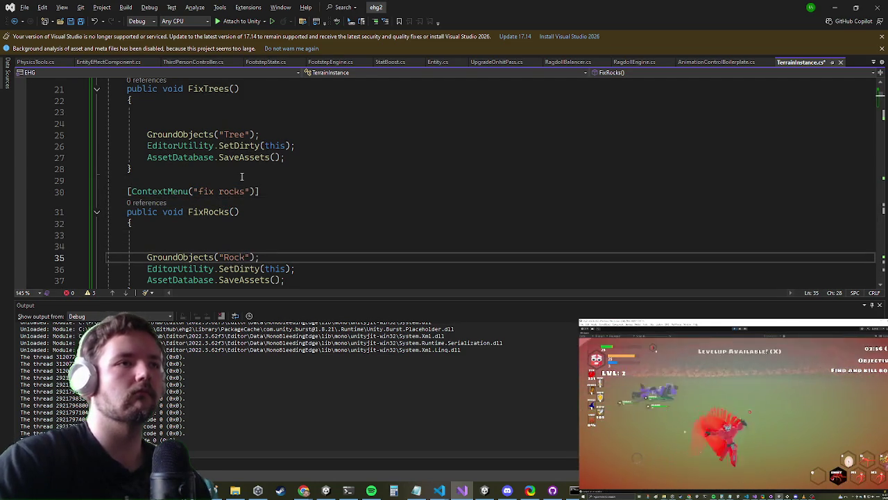
scroll(241, 177, "down", 5)
scroll(410, 112, "down", 5)
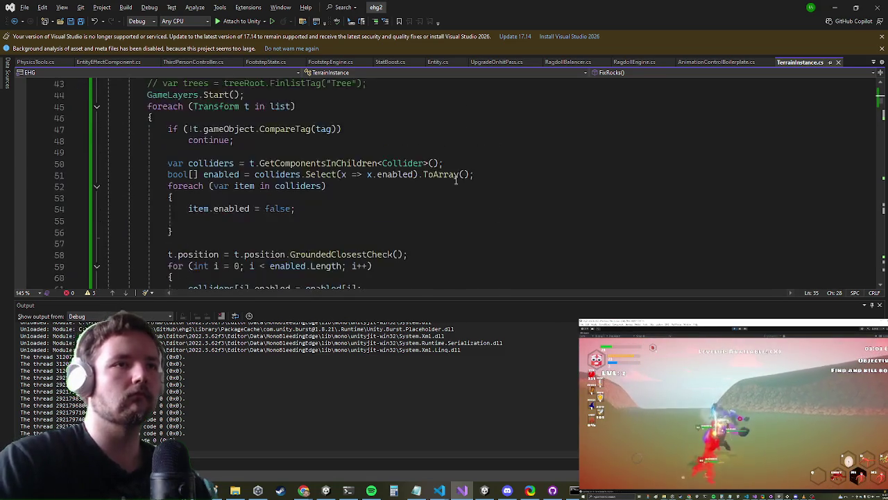
Switch from Visual Studio back to the Unity editor
left_click(835, 7)
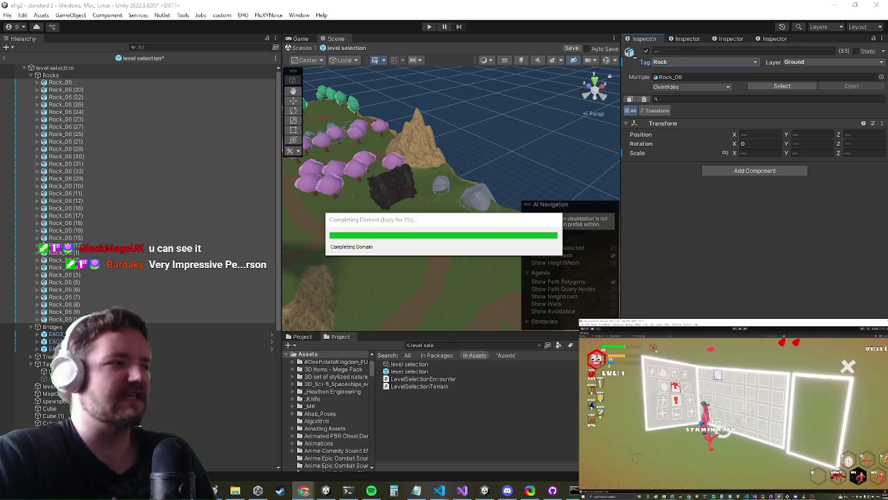
Set level selection's Tree Root to the Rocks group and run fix rocks from Terrain Instance
key("alt+Tab")
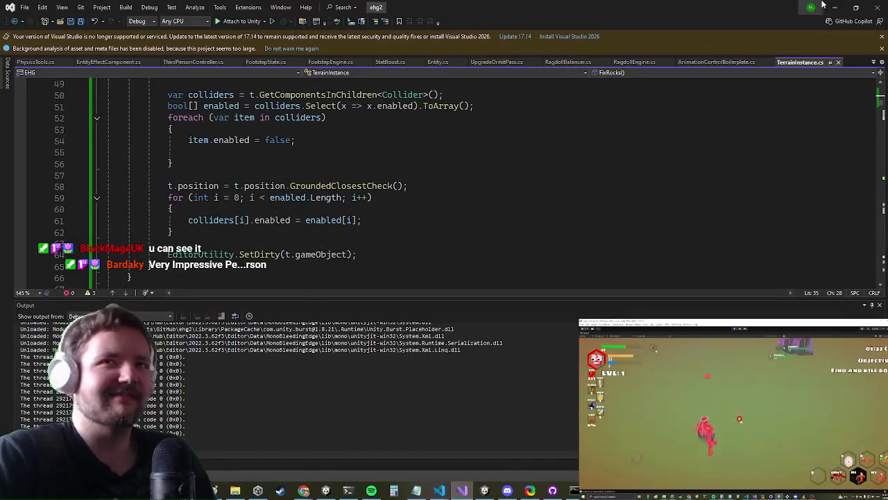
left_click(830, 6)
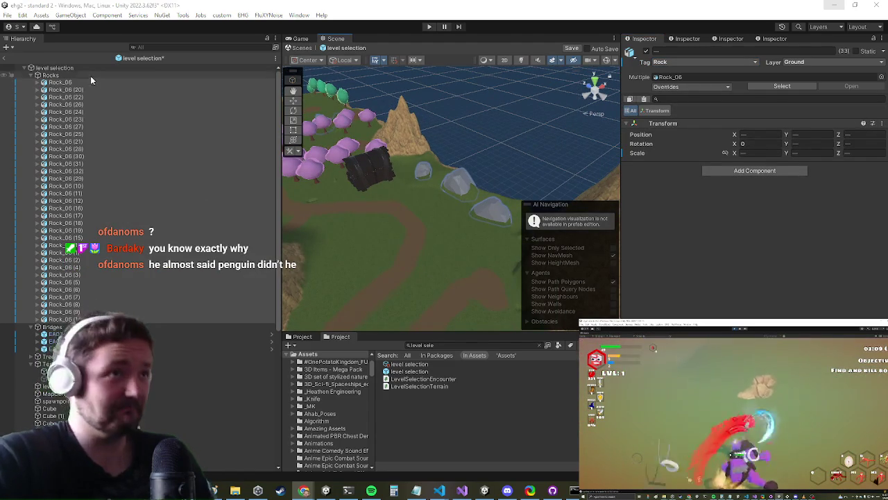
left_click(71, 67)
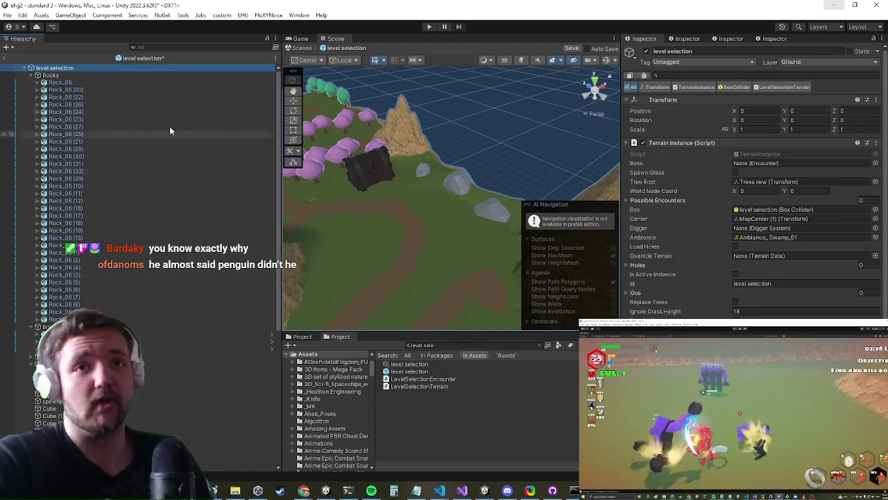
mouse_move(45, 76)
left_mouse_down()
mouse_move(214, 91)
mouse_move(795, 182)
left_mouse_up()
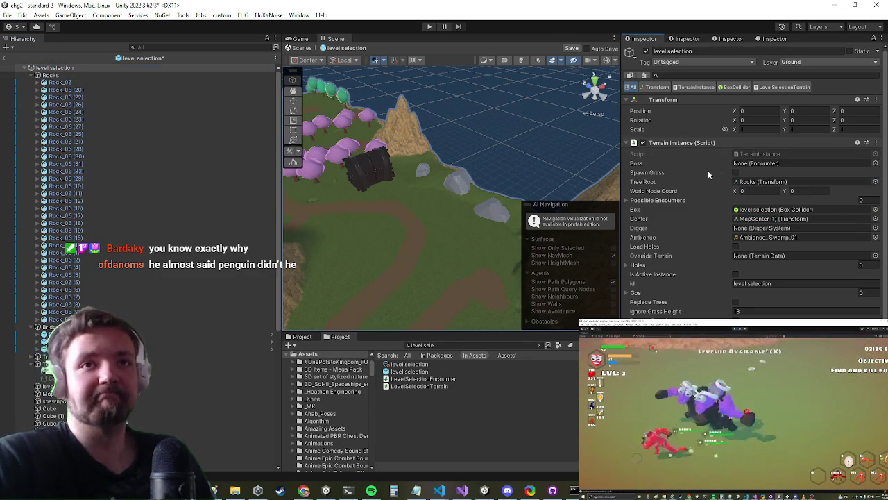
right_click(690, 144)
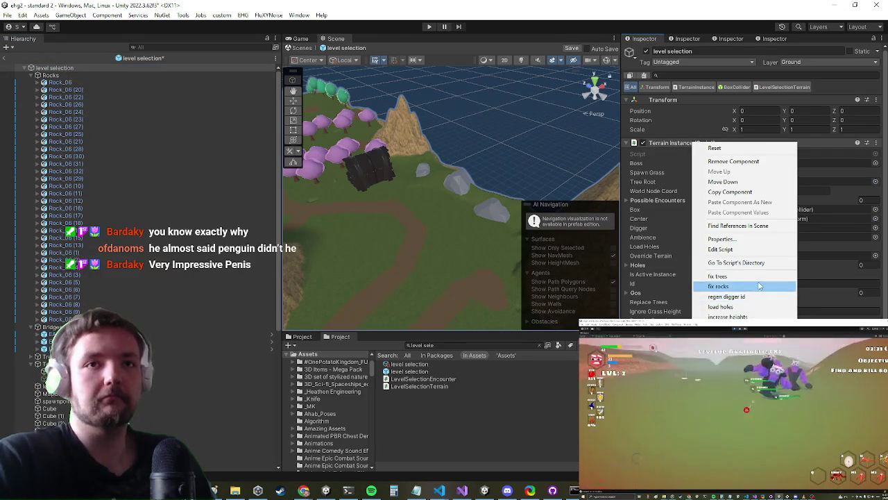
left_click(737, 285)
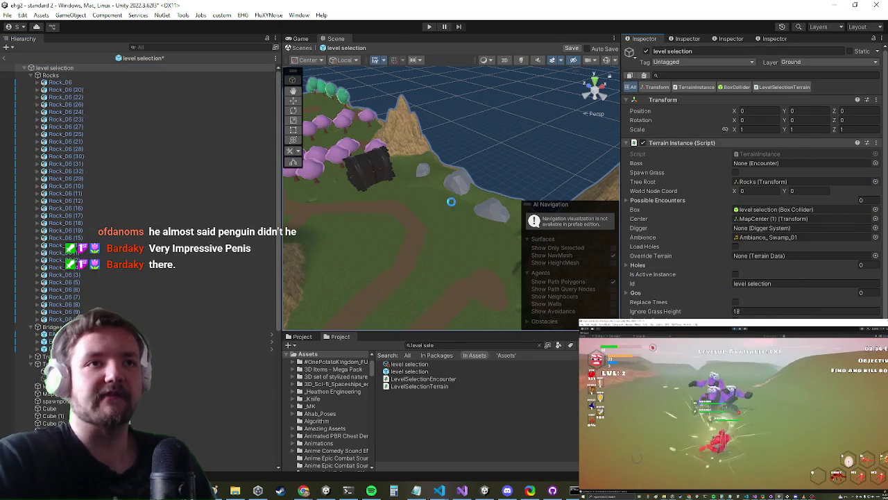
mouse_move(395, 207)
left_mouse_down()
mouse_move(479, 113)
mouse_move(379, 257)
left_mouse_up()
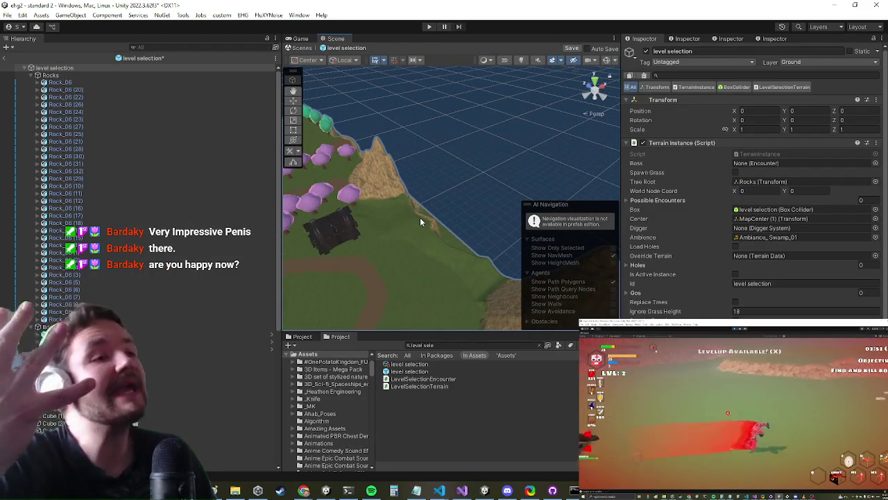
left_click(70, 223)
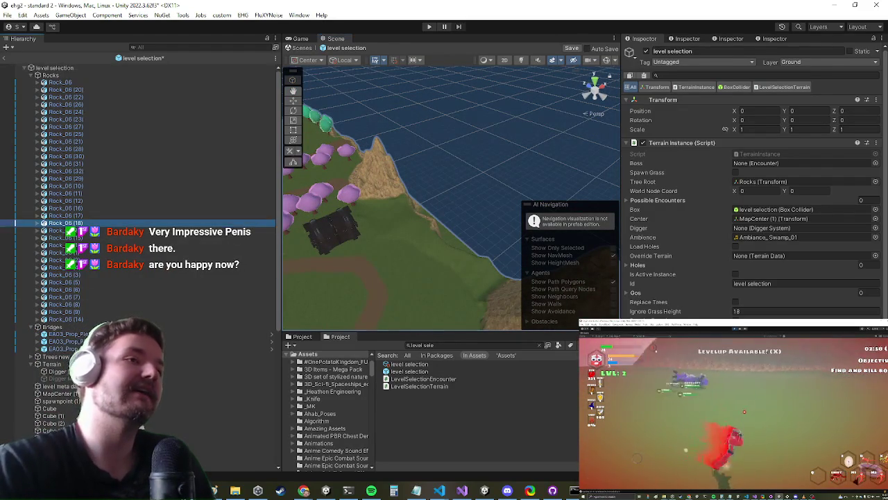
Frame the view on Rock_06 (18) and Rock_06 (15) to check they sit on the ground
key("f")
scroll(494, 174, "down", 5)
scroll(487, 189, "down", 3)
scroll(488, 190, "down", 2)
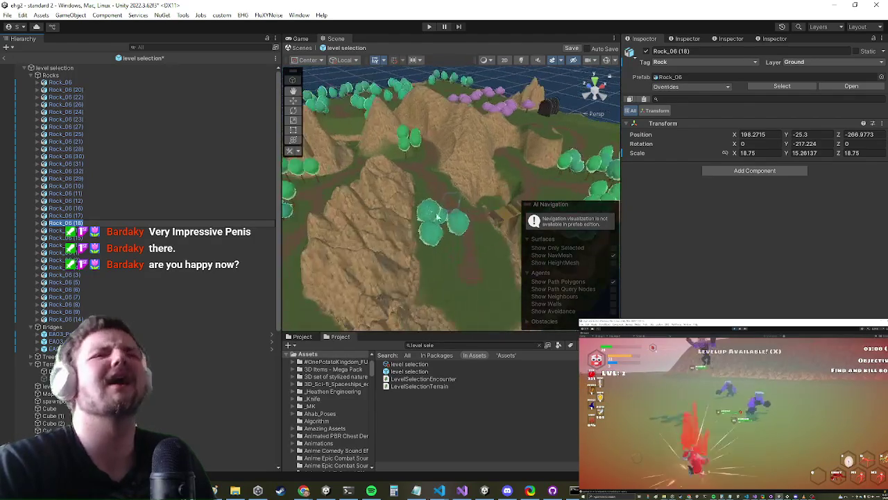
left_click(90, 239)
key("f")
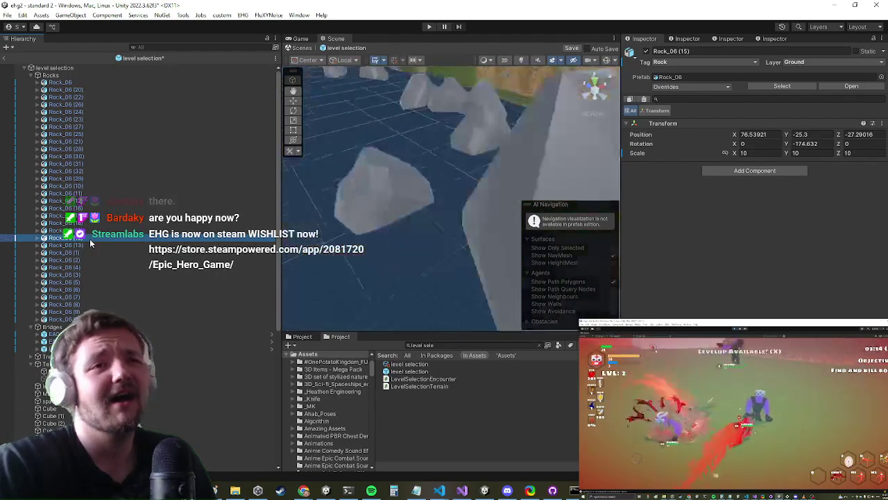
scroll(436, 202, "up", 5)
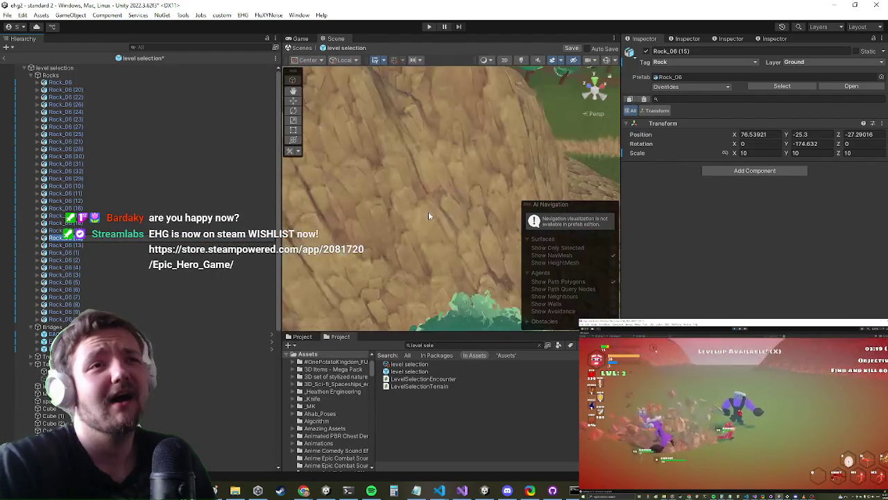
scroll(431, 201, "down", 2)
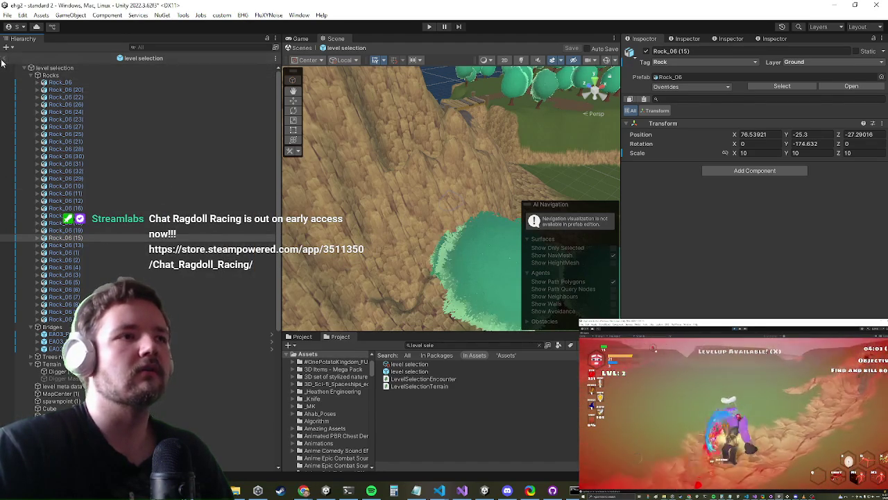
Exit Prefab Mode and drag the level selection prefab into the standard 2 scene's Hierarchy
left_click(7, 61)
left_click(72, 72)
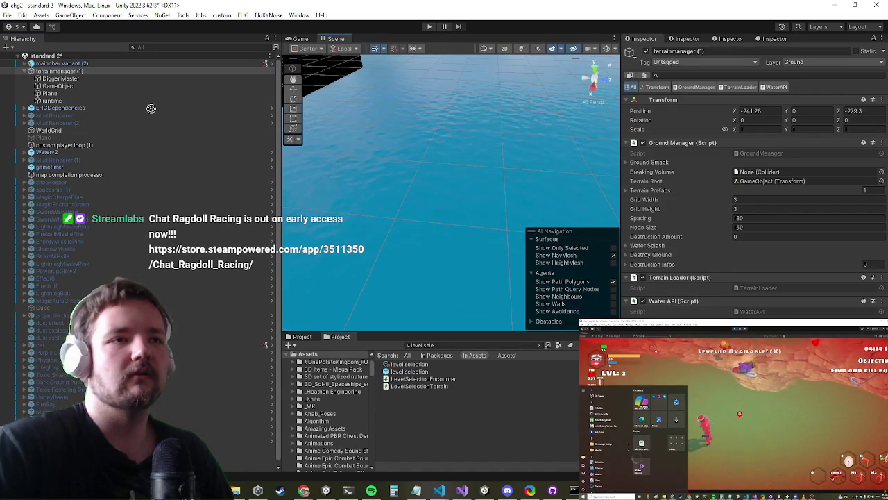
left_click(101, 72)
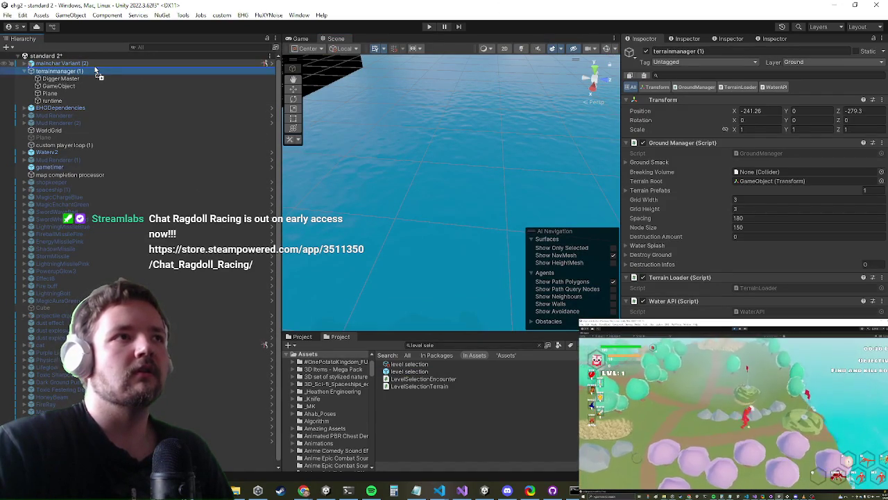
left_click_drag(409, 363, 86, 66)
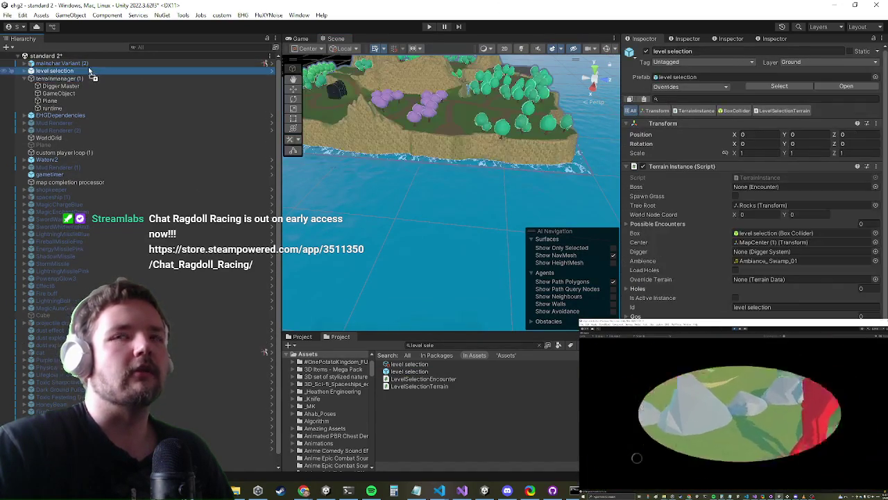
left_click_drag(479, 139, 453, 130)
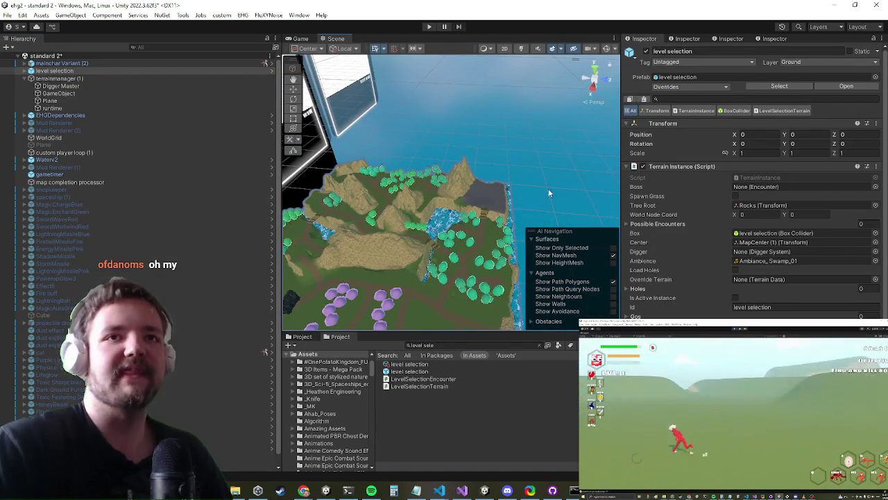
mouse_move(414, 256)
left_mouse_down()
mouse_move(320, 203)
mouse_move(358, 212)
mouse_move(388, 201)
left_mouse_up()
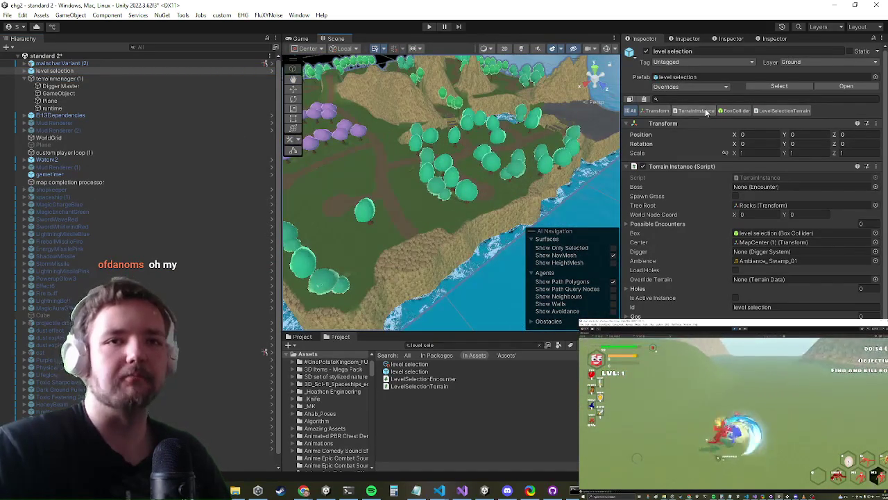
Run fix rocks on the placed terrain and frame Rock_06 (20) under Rocks to check it
right_click(667, 167)
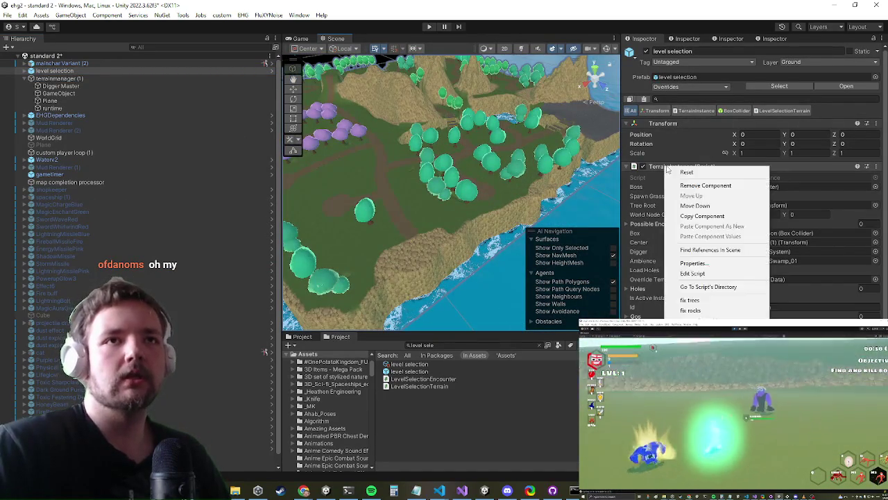
left_click(703, 313)
left_click_drag(444, 187, 460, 176)
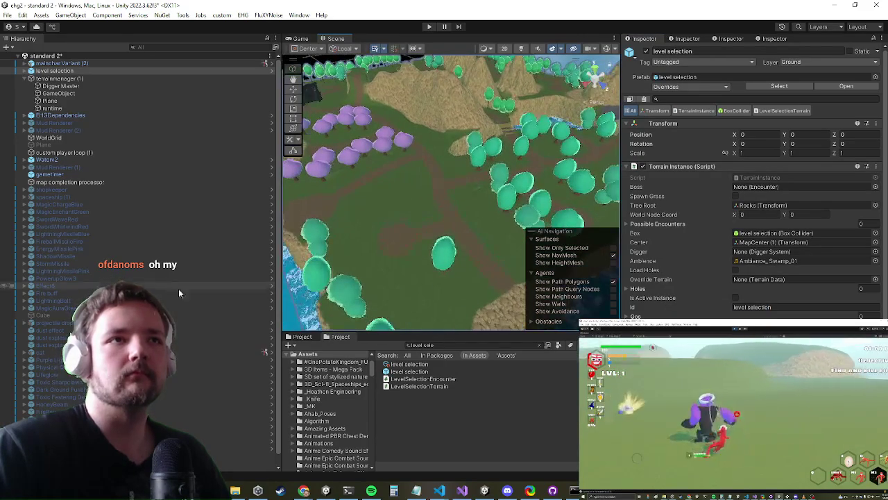
left_click(29, 70)
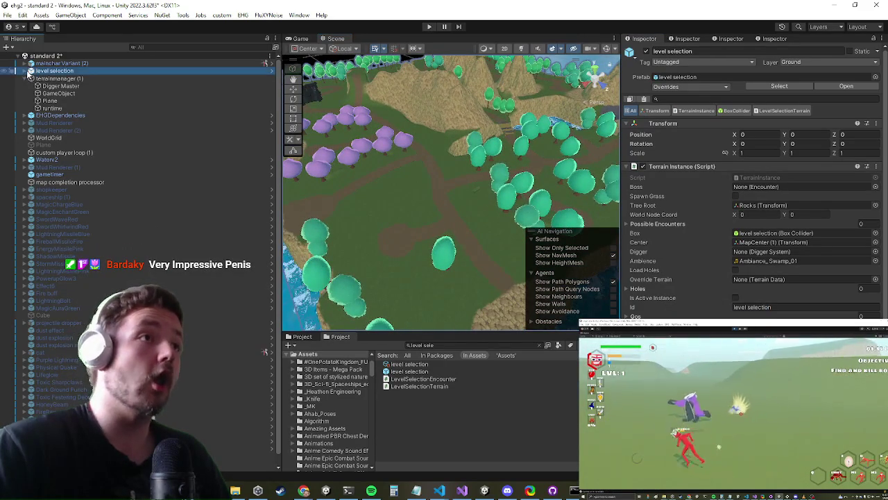
left_click(25, 71)
left_click(35, 78)
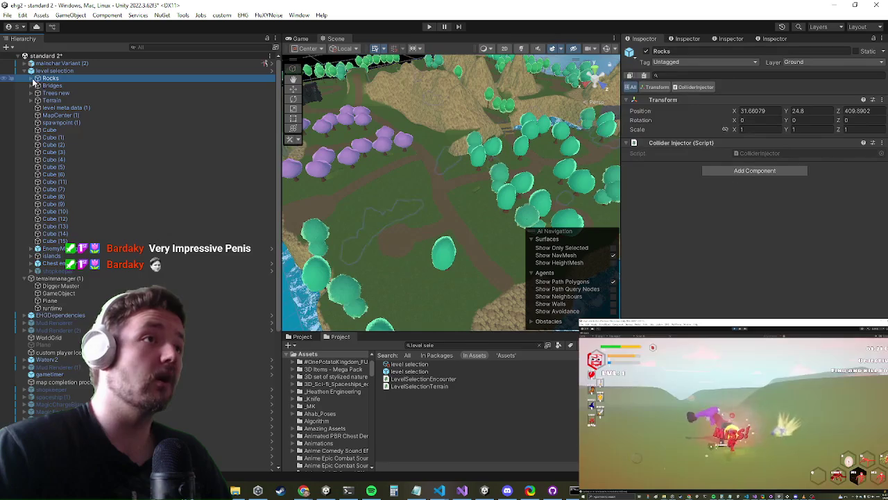
left_click(33, 78)
left_click(65, 92)
key("f")
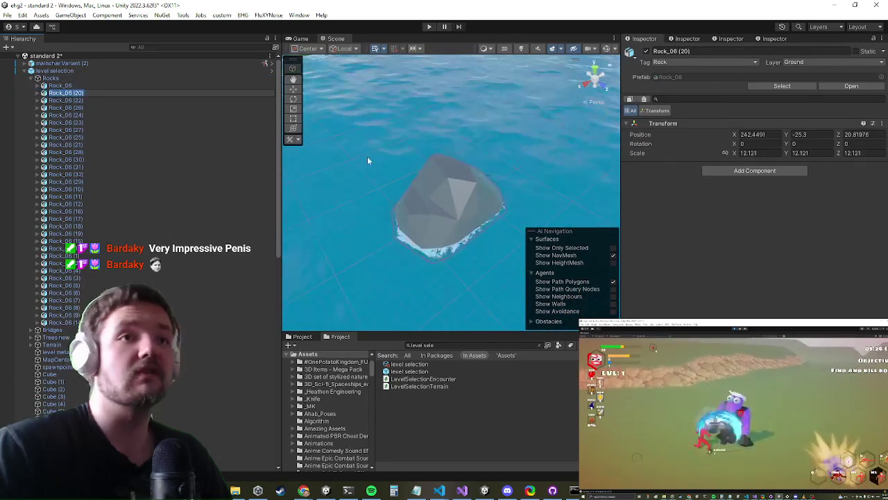
scroll(367, 168, "down", 10)
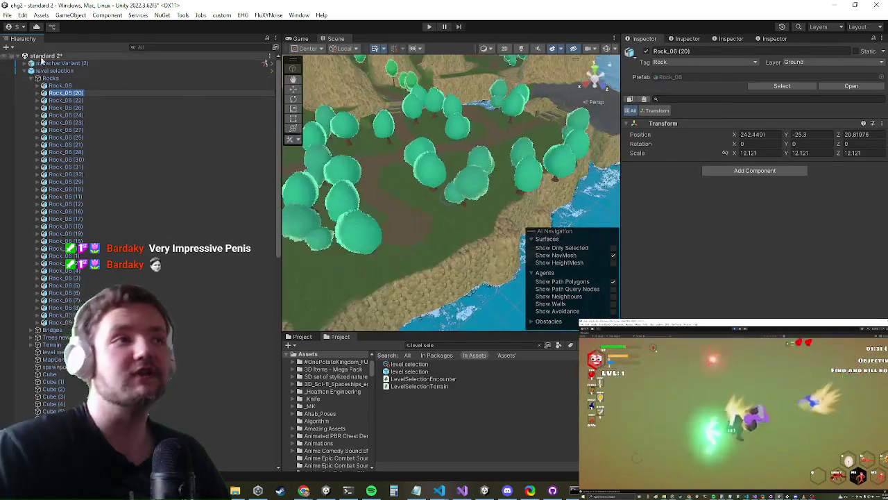
Enter 10 as the level selection object's Transform Position Y
left_click(54, 71)
left_click(812, 134)
type("10")
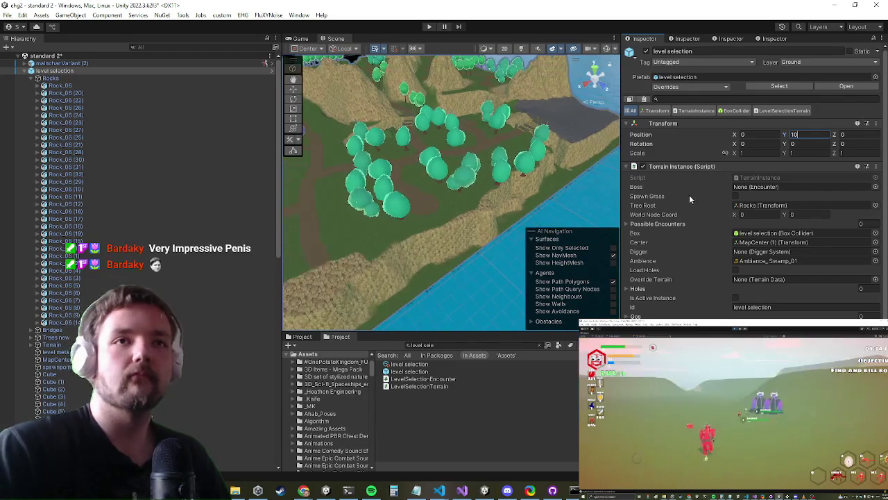
right_click(679, 167)
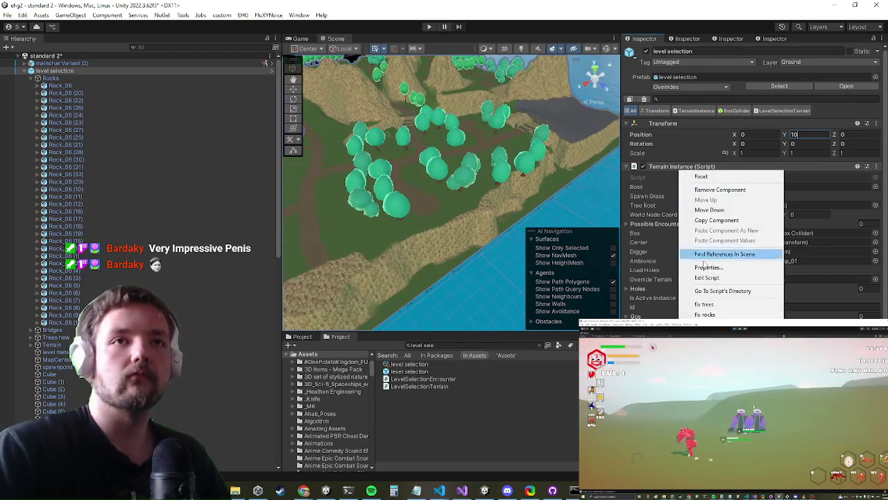
Commit Position Y 10, re-run fix rocks, and inspect Rock_06 (31); then view pending changes in GitHub Desktop
left_click(728, 315)
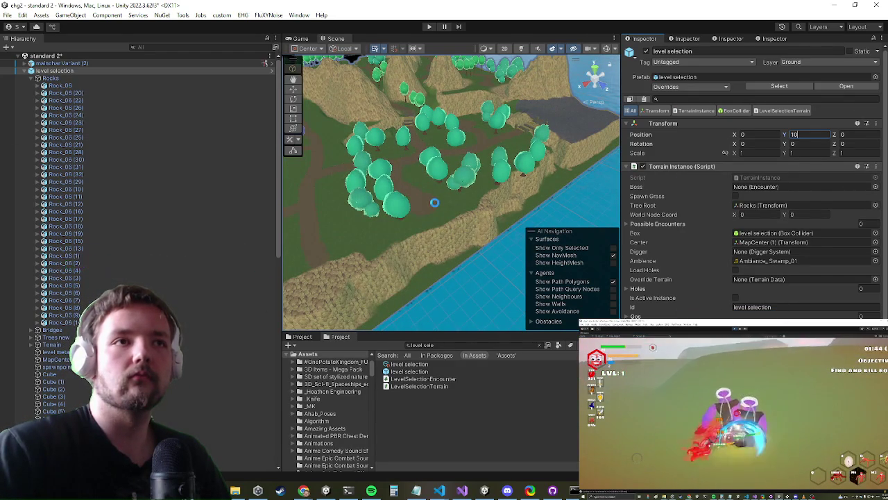
key("Return")
left_click_drag(389, 202, 541, 200)
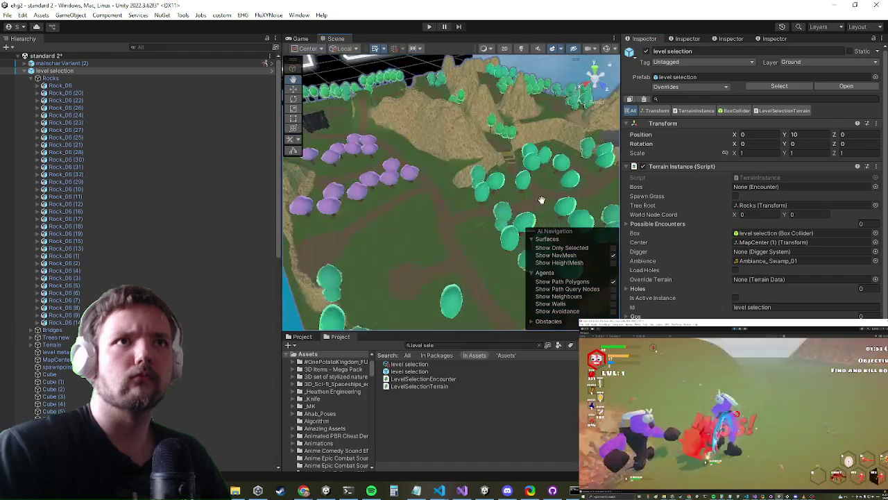
left_click(144, 174)
left_click(99, 167)
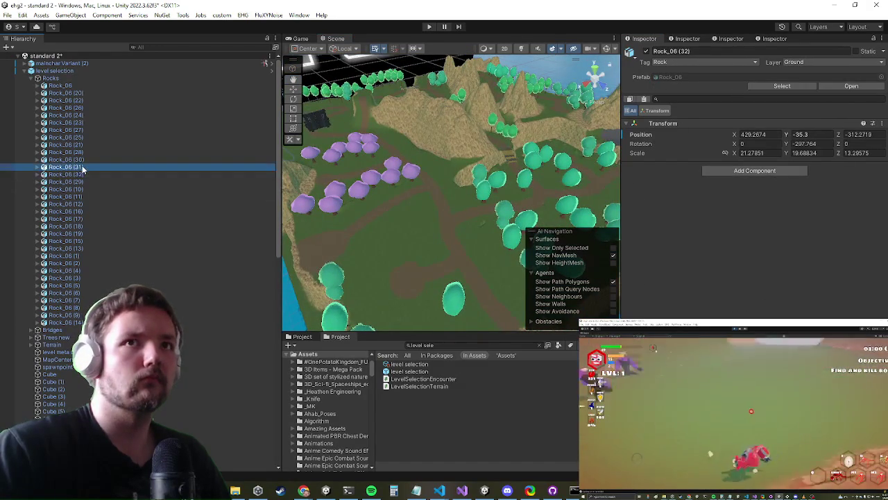
key("f")
scroll(434, 177, "down", 8)
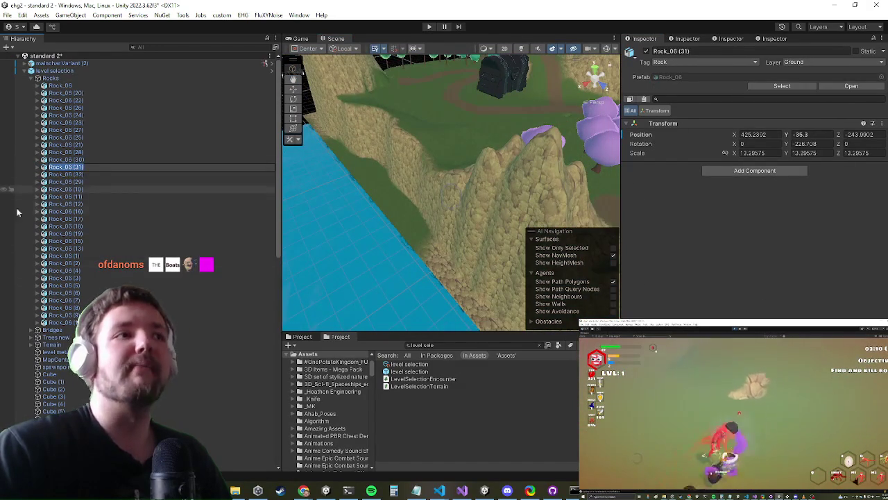
key("alt+Tab")
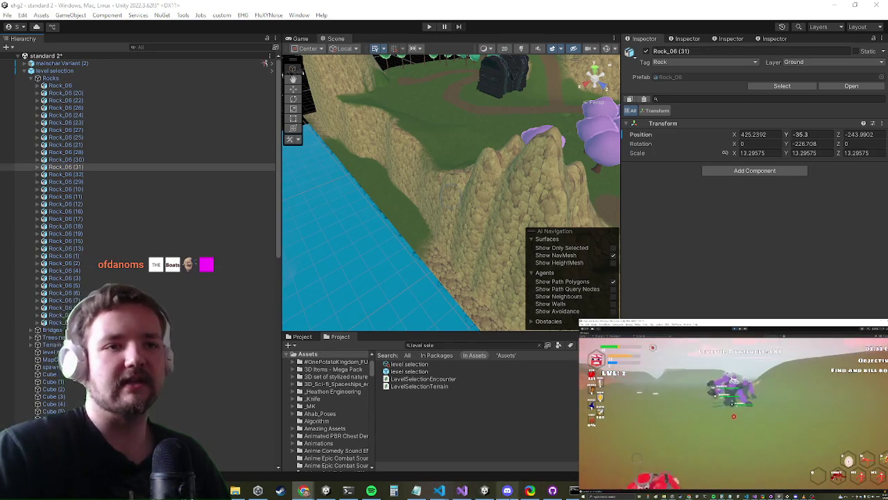
left_click(553, 493)
Commit all 9 changed files to main with summary 'Very Impressive Penis', then minimize GitHub Desktop
left_click(308, 343)
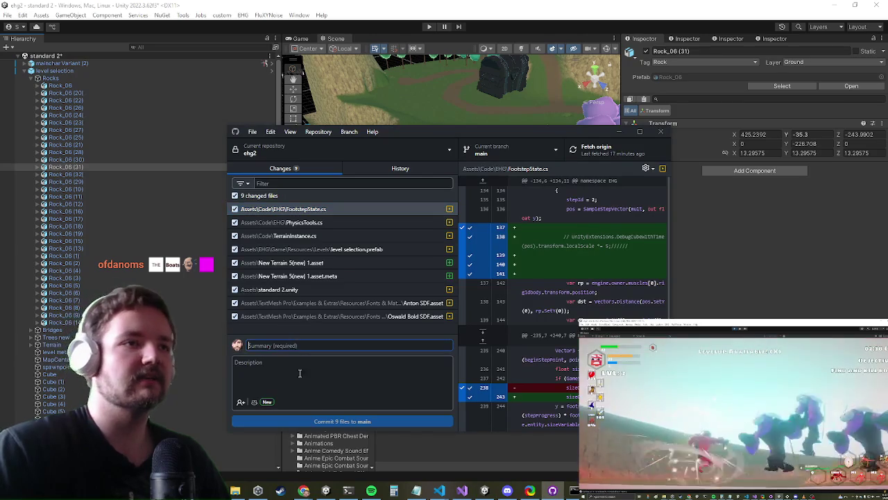
type("Very Impressive Penis")
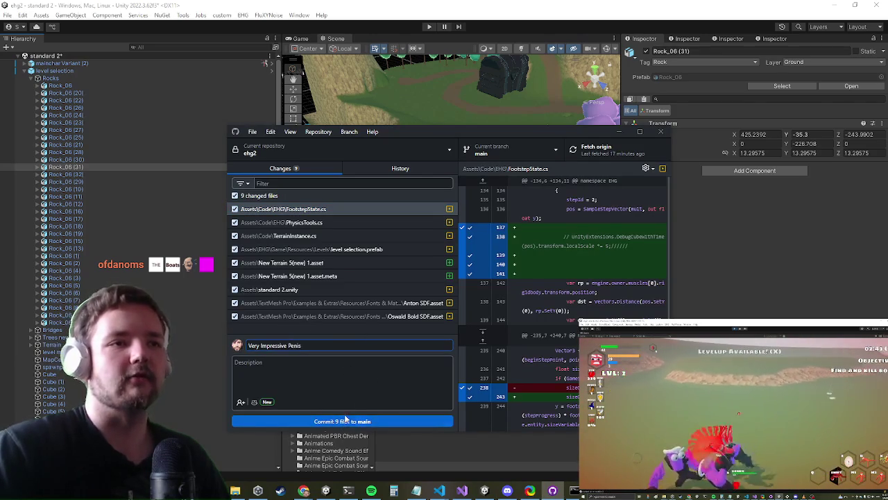
left_click(345, 419)
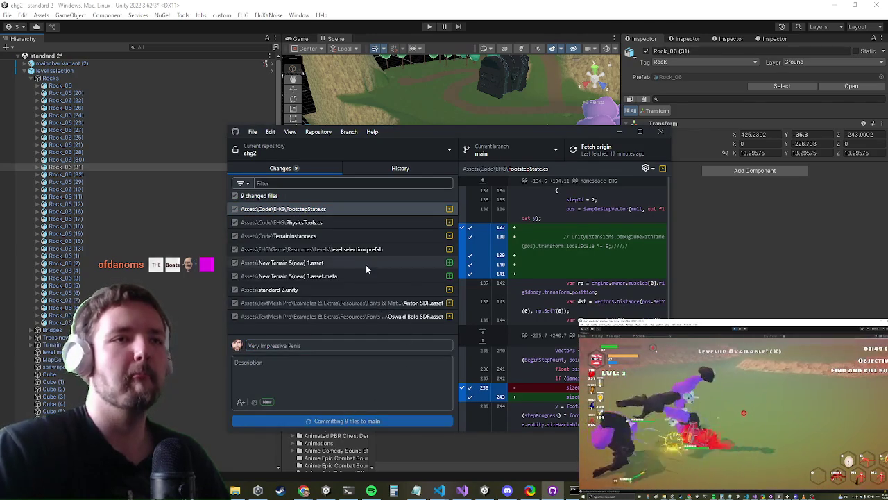
left_click(619, 131)
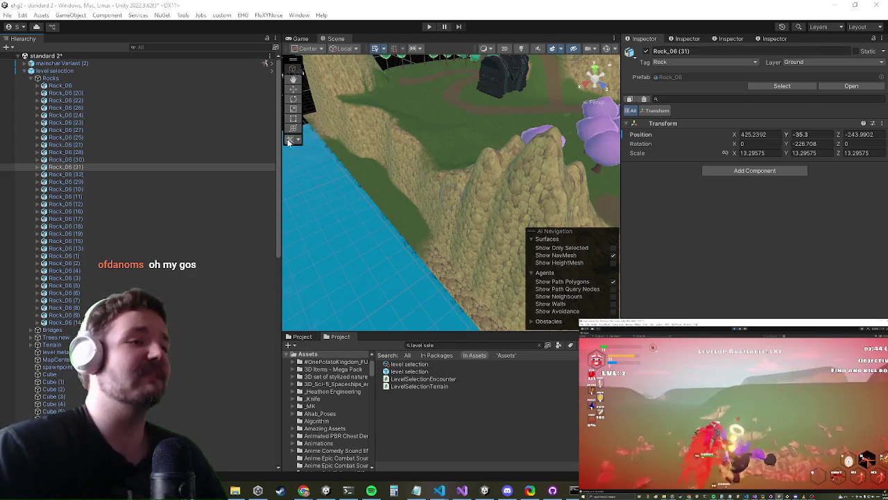
Select all the rocks in the level selection's Rocks group
mouse_move(473, 154)
left_mouse_down()
mouse_move(611, 193)
mouse_move(570, 218)
mouse_move(407, 247)
mouse_move(388, 267)
left_mouse_up()
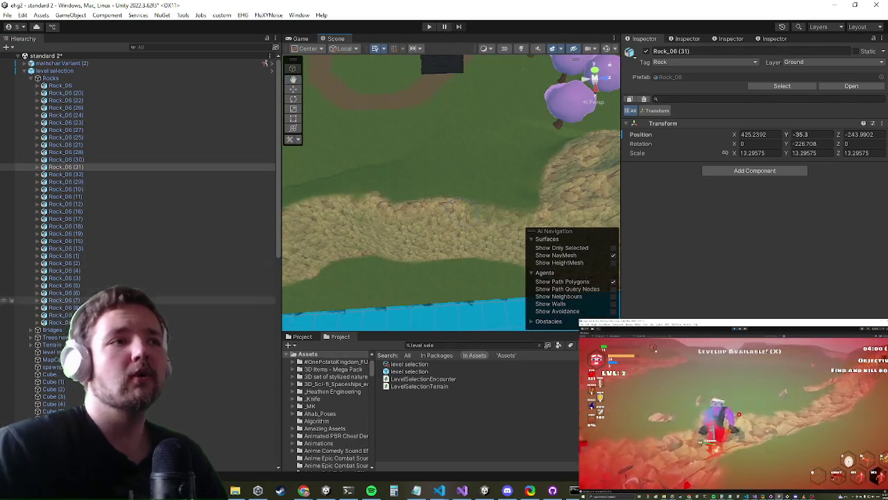
left_click(208, 315)
left_click(208, 322)
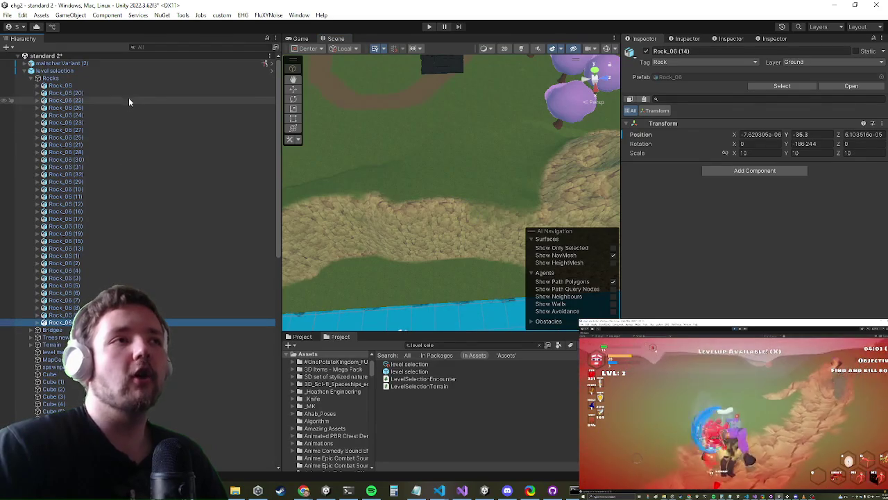
left_click(188, 84, "shift")
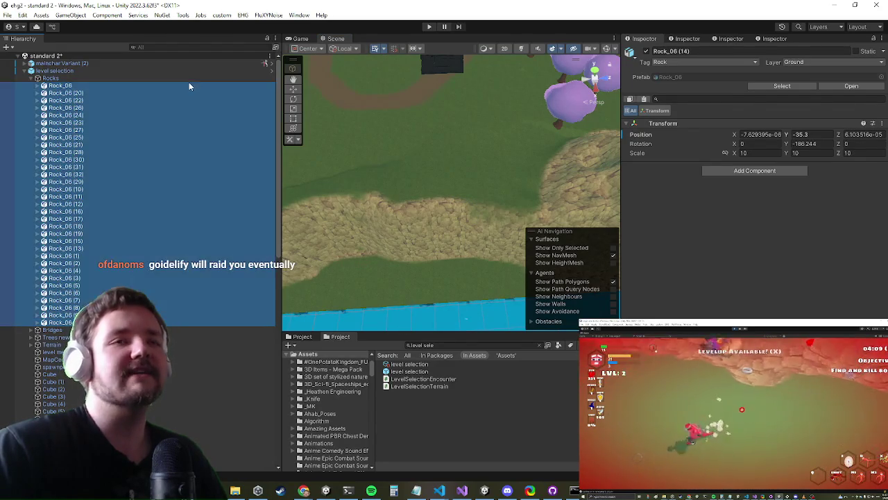
scroll(438, 206, "down", 3)
scroll(437, 206, "down", 6)
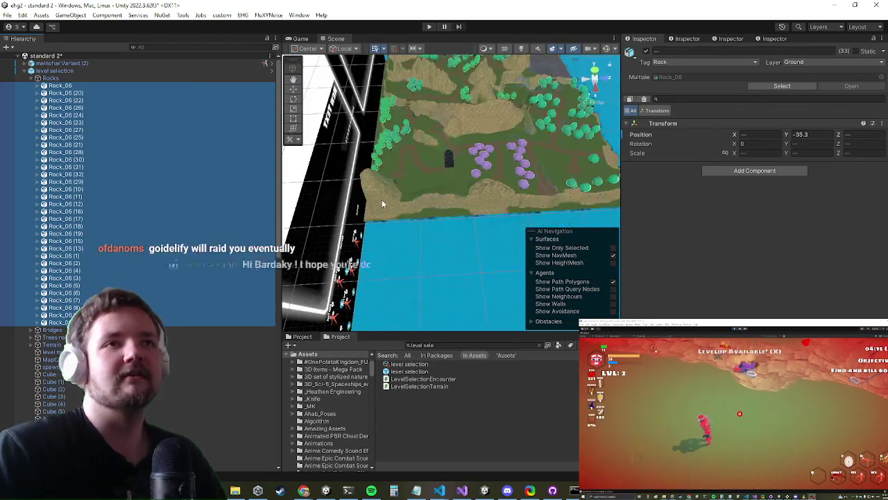
left_click(462, 490)
left_click(258, 489)
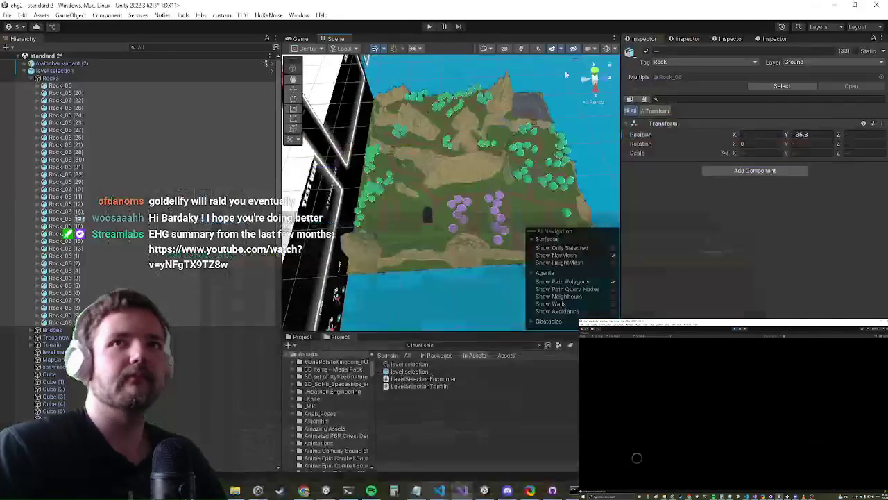
Ping the Rocks object in Tree Root and select Rock_06 (10) in the Hierarchy
left_click(69, 72)
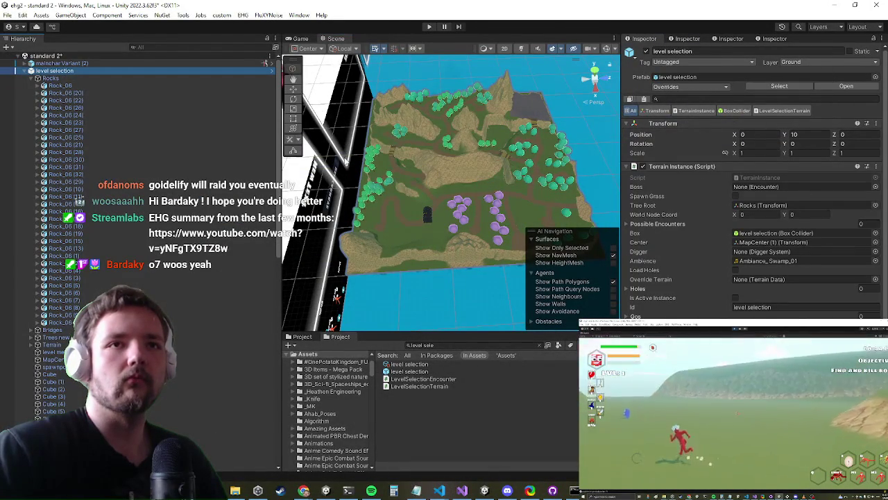
left_click(770, 207)
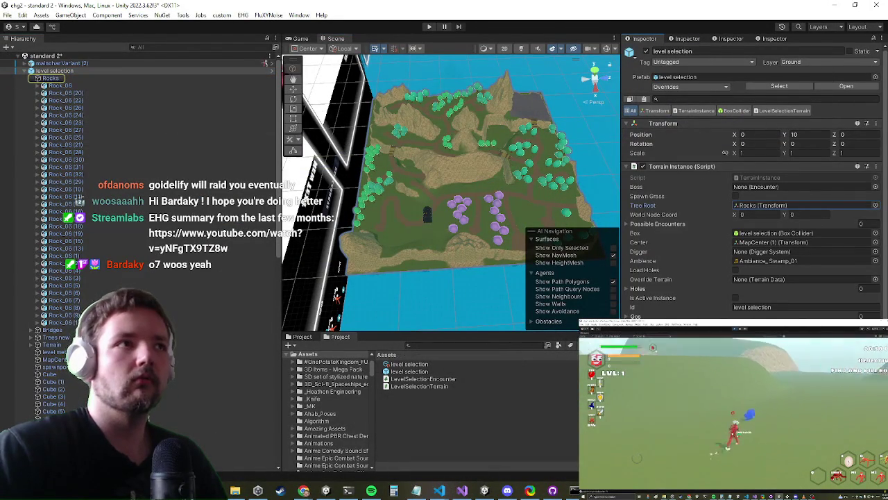
right_click(652, 168)
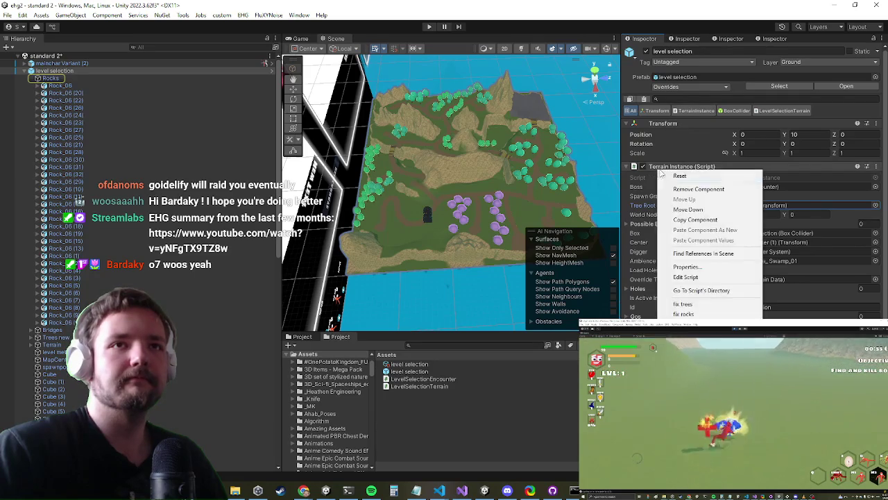
left_click(547, 311)
left_click_drag(478, 203, 409, 205)
left_click(131, 191)
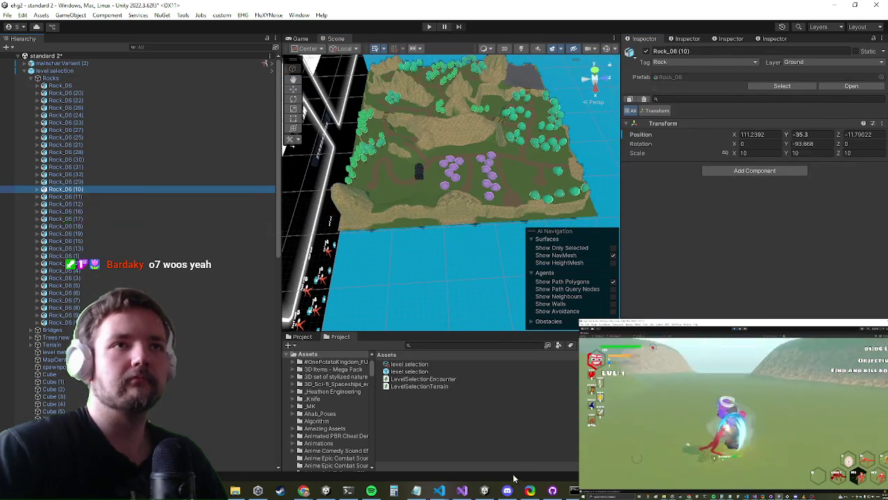
left_click(462, 489)
Set a breakpoint on GroundObjects' foreach loop and attach the debugger to Unity
scroll(300, 158, "up", 5)
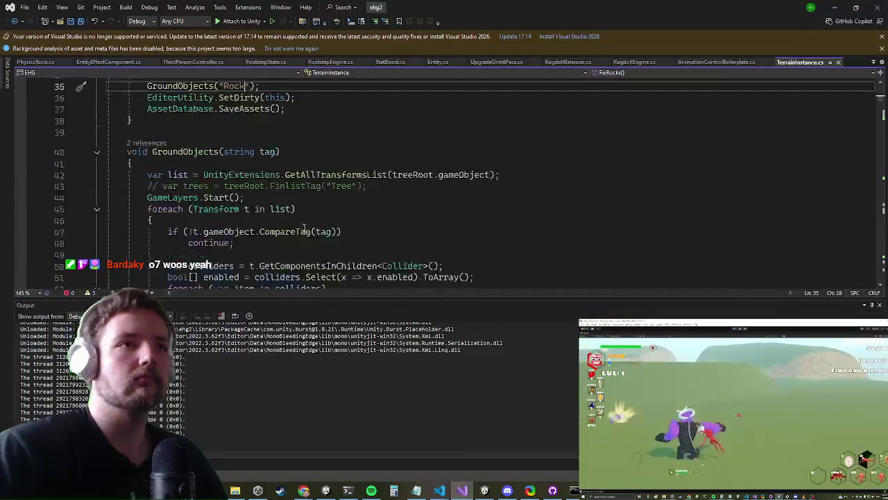
left_click(237, 241)
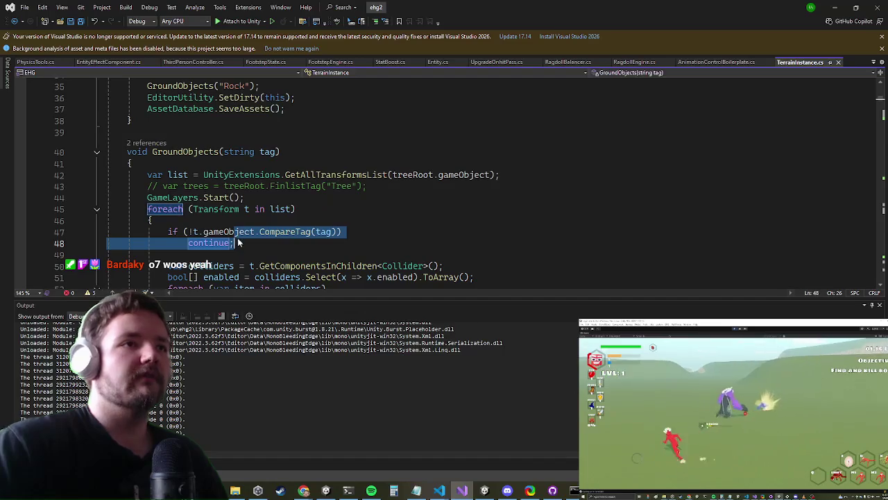
scroll(393, 155, "up", 4)
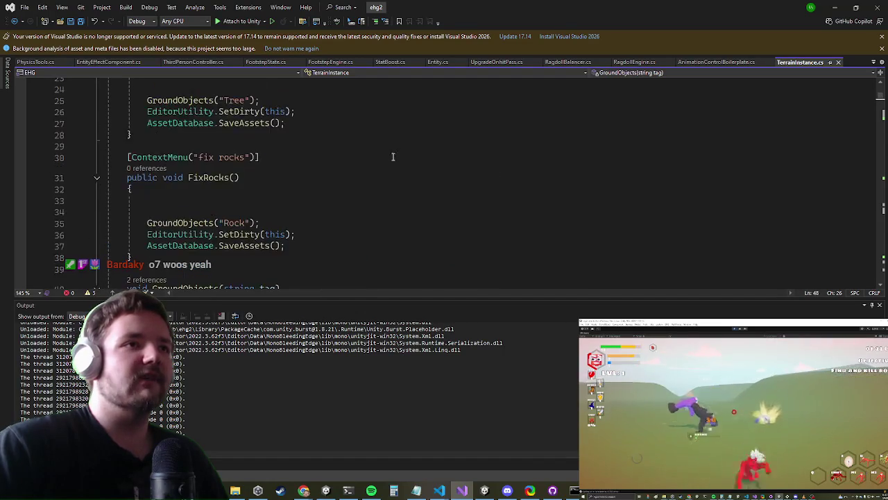
left_click(177, 223)
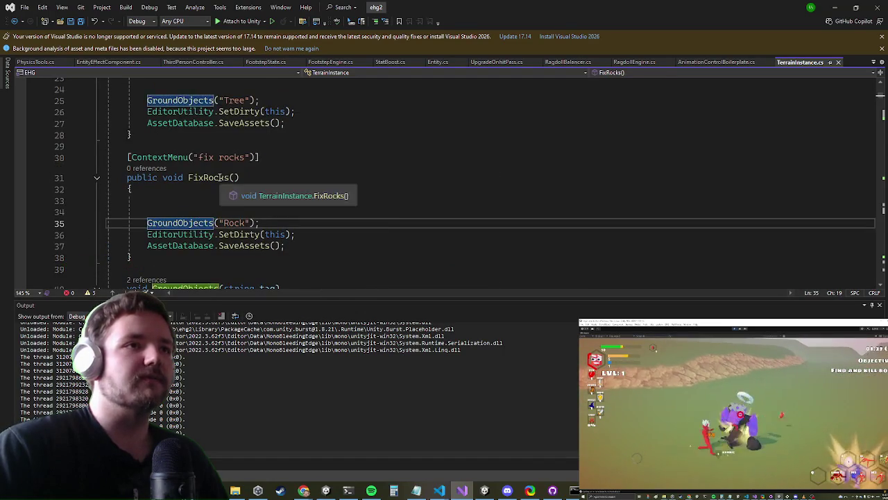
scroll(209, 180, "down", 5)
left_click(20, 175)
left_click(231, 22)
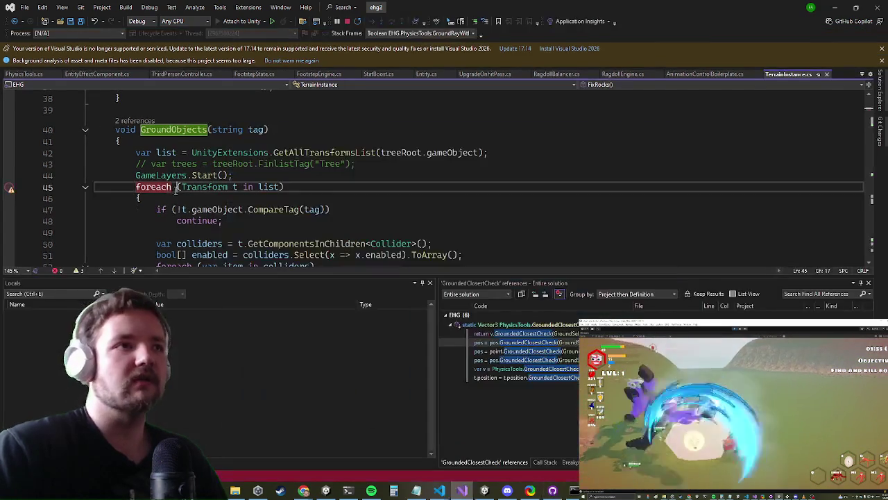
Add a blank line inside the loop and commit the TerrainInstance.cs change to main
key("Return")
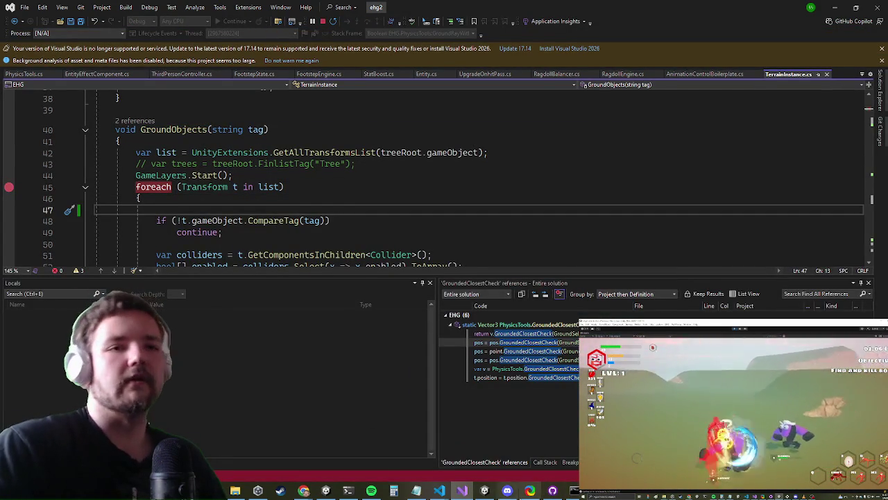
left_click(552, 491)
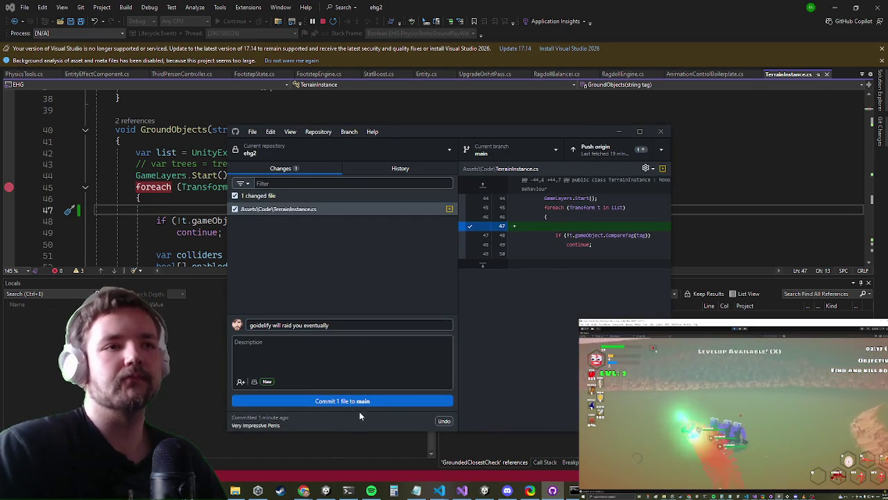
left_click(374, 403)
left_click(660, 131)
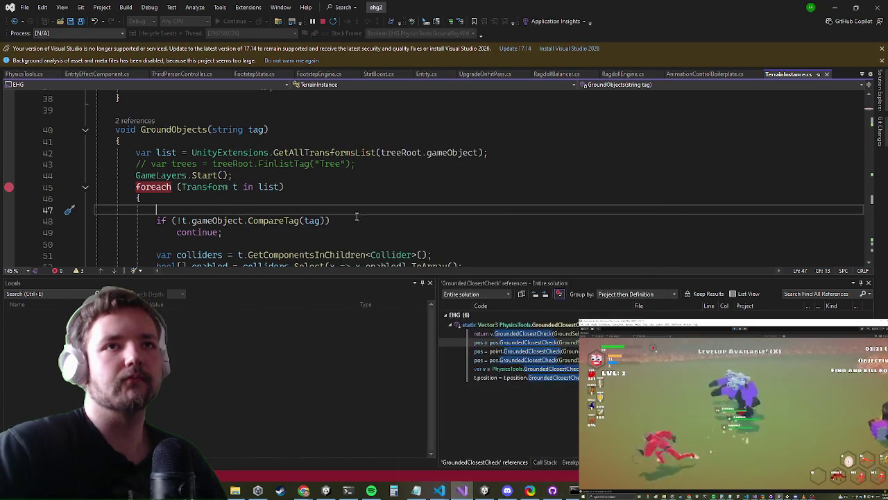
left_click(836, 7)
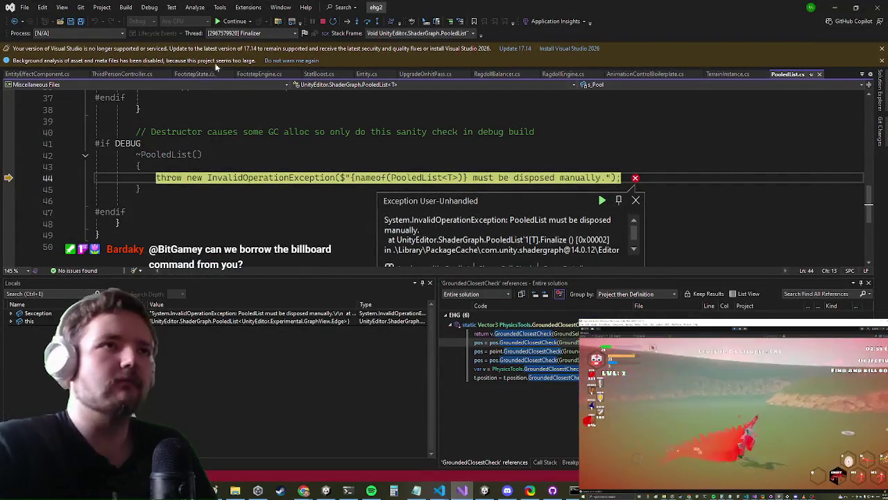
Resume the debugger past the PooledList and PreviewManager exceptions
left_click(220, 21)
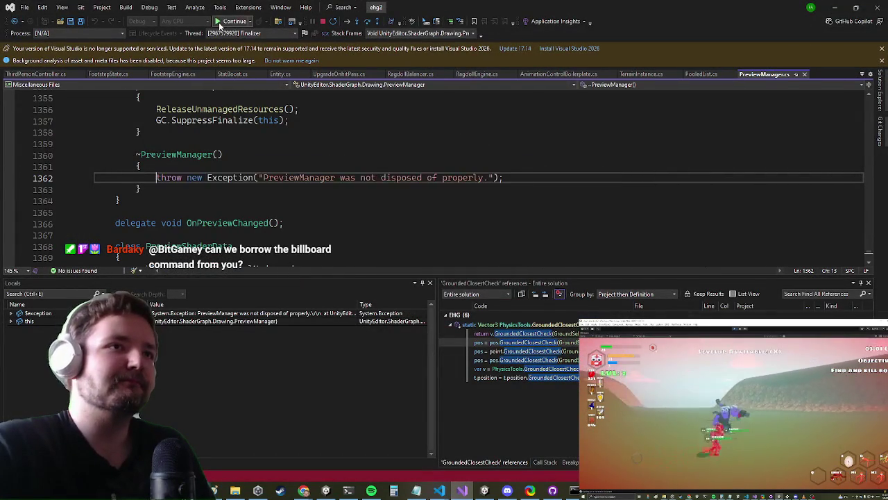
left_click(219, 21)
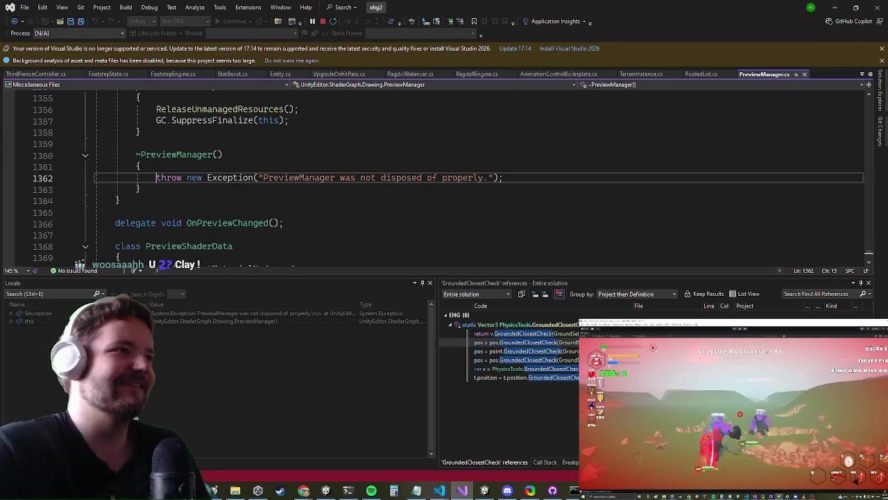
left_click(389, 167)
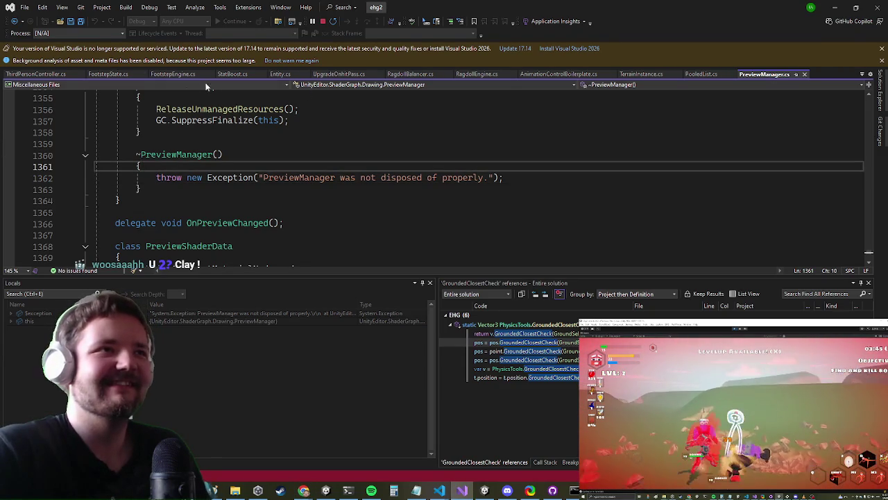
left_click(110, 74)
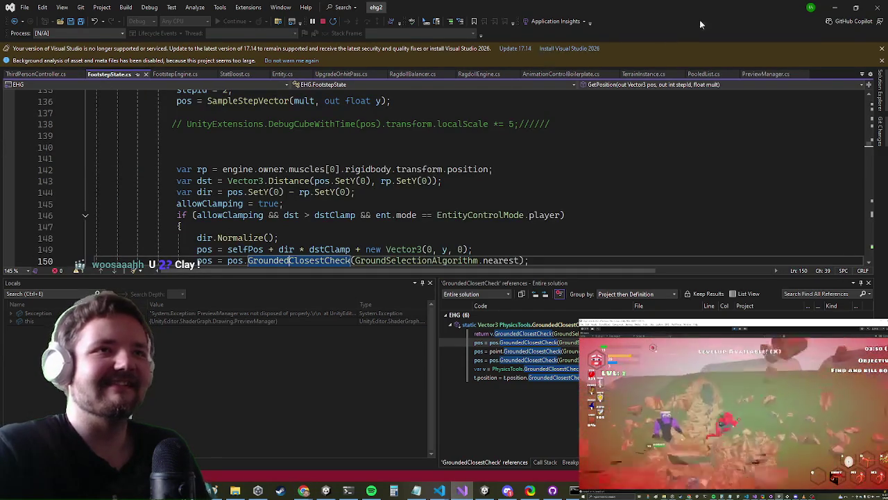
left_click(838, 6)
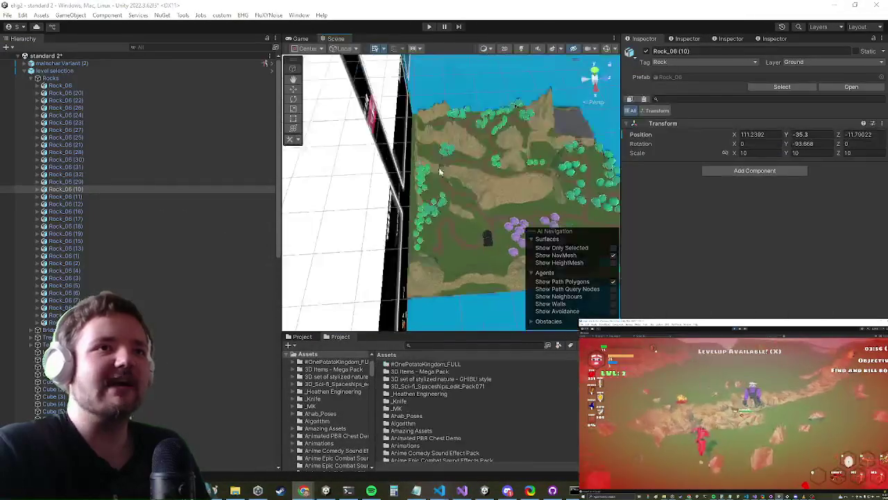
Run fix rocks from the Terrain Instance component on the level selection terrain
left_click(61, 71)
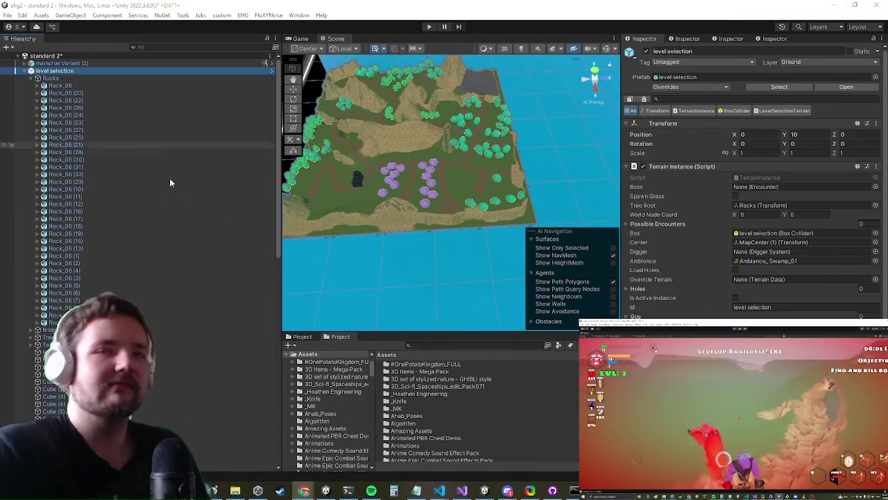
right_click(681, 168)
left_click(707, 314)
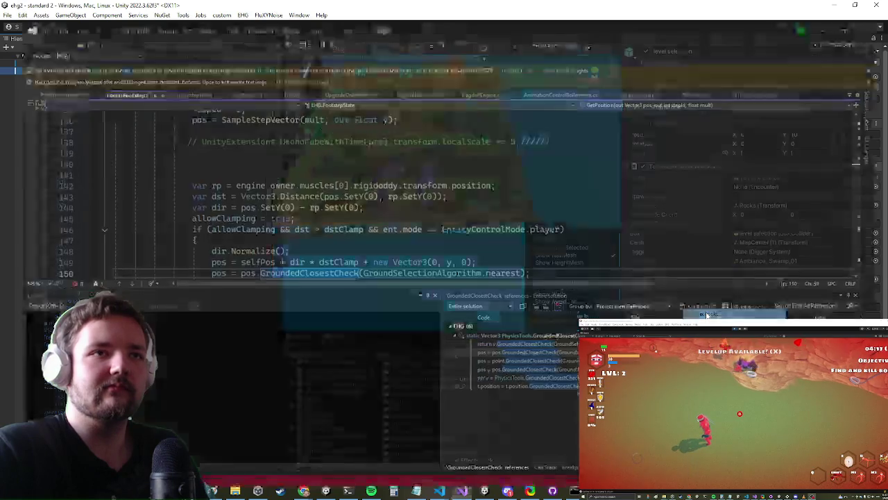
Inspect the 100-item object list at the GroundObjects loop breakpoint
mouse_move(172, 148)
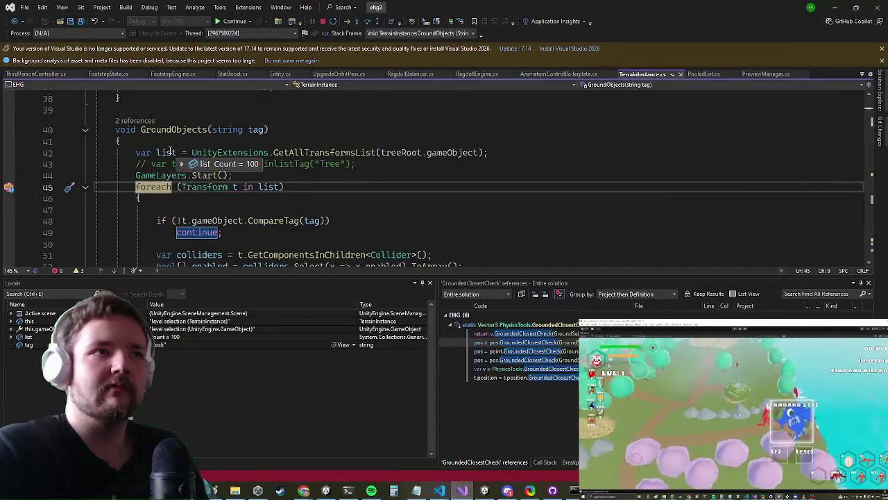
mouse_move(184, 165)
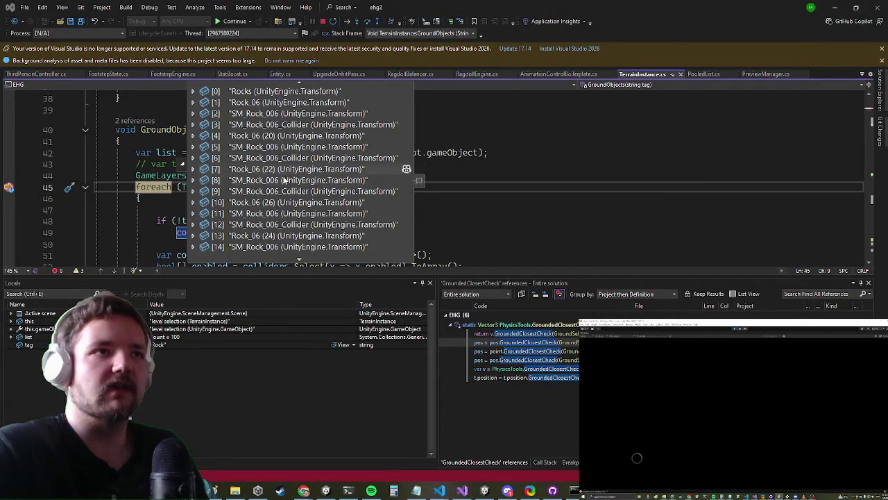
scroll(283, 179, "down", 10)
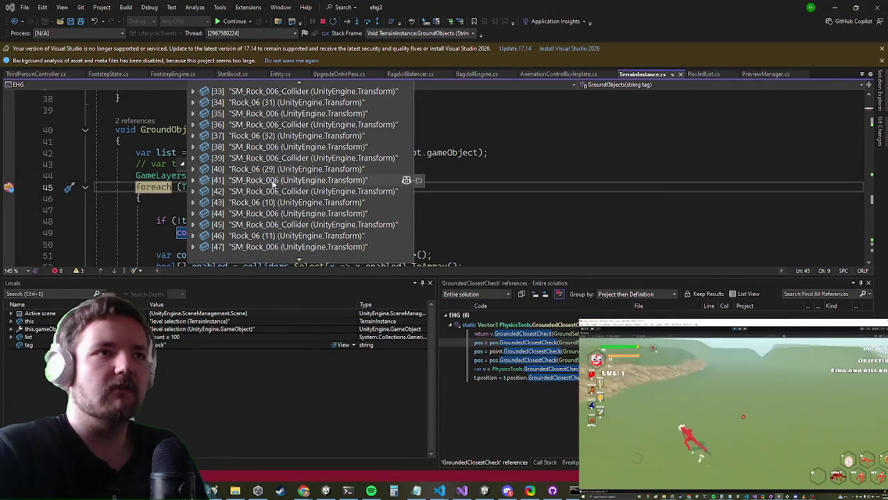
scroll(274, 181, "down", 10)
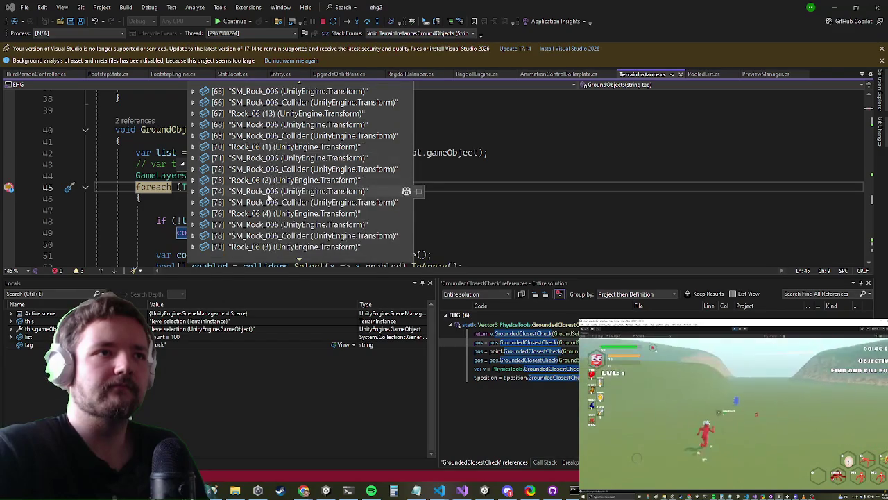
left_click(118, 209)
scroll(118, 208, "down", 4)
scroll(118, 182, "up", 3)
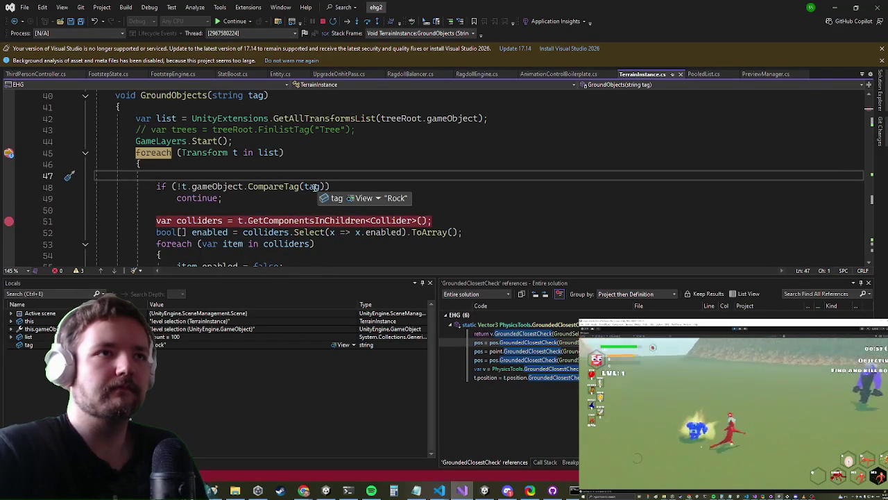
Continue to the collider lookup breakpoint, then return to Unity and select Rock_06 (26)
left_click(231, 21)
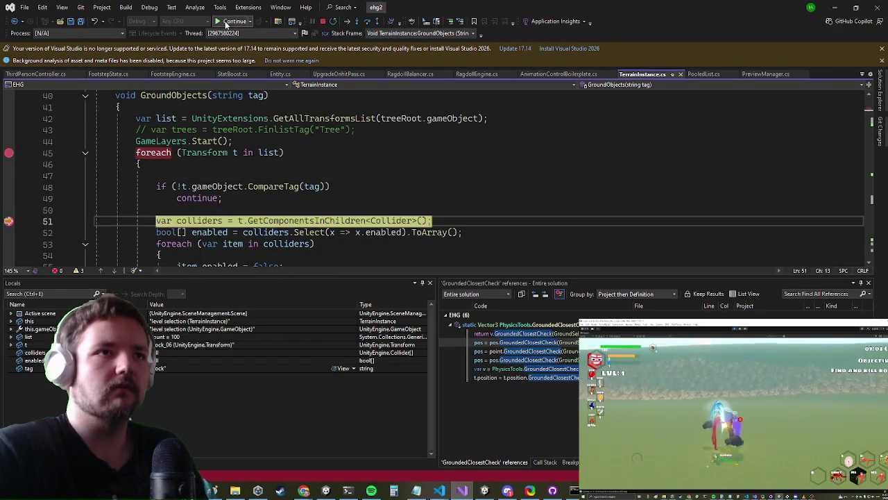
scroll(249, 160, "down", 2)
scroll(249, 163, "up", 2)
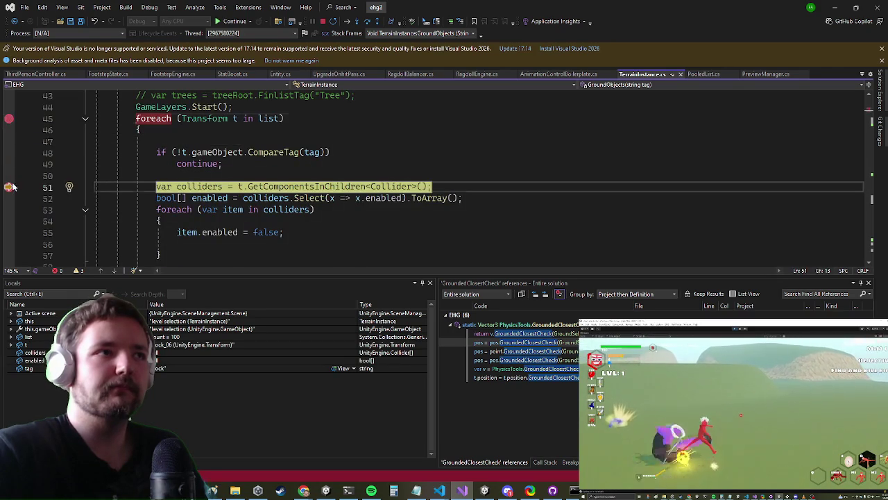
scroll(166, 164, "down", 2)
scroll(165, 164, "down", 2)
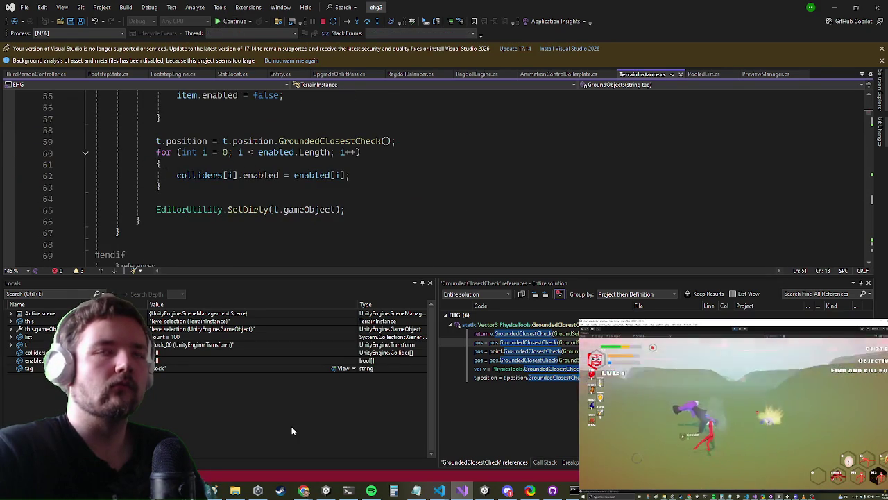
key("alt+Tab")
left_click(80, 113)
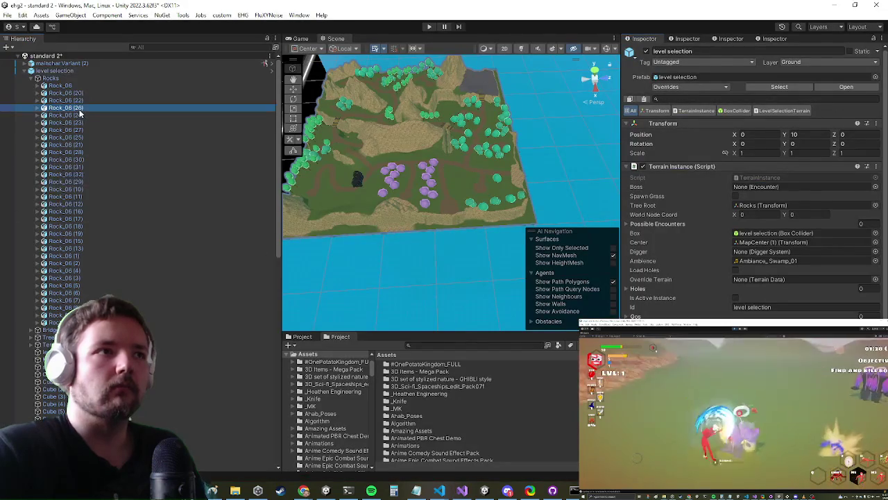
Frame Rock_06 (26) in the Scene view and look over the level selection terrain
key("f")
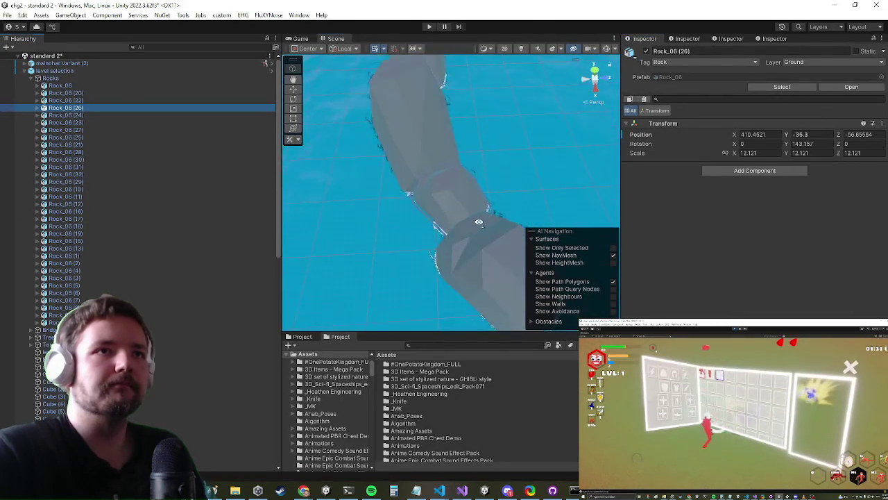
scroll(477, 229, "down", 5)
mouse_move(424, 168)
left_mouse_down()
mouse_move(397, 220)
mouse_move(417, 208)
mouse_move(446, 232)
mouse_move(423, 303)
mouse_move(420, 215)
mouse_move(416, 229)
mouse_move(388, 208)
left_mouse_up()
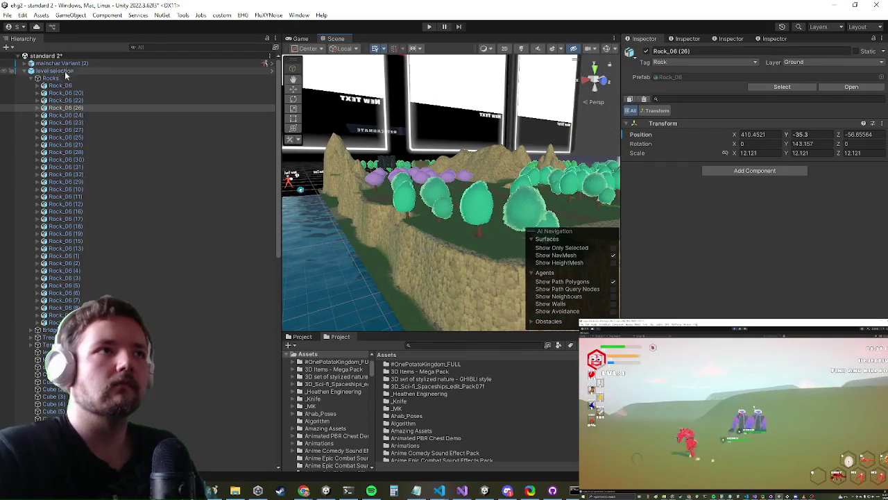
left_click(64, 71)
left_click(67, 92)
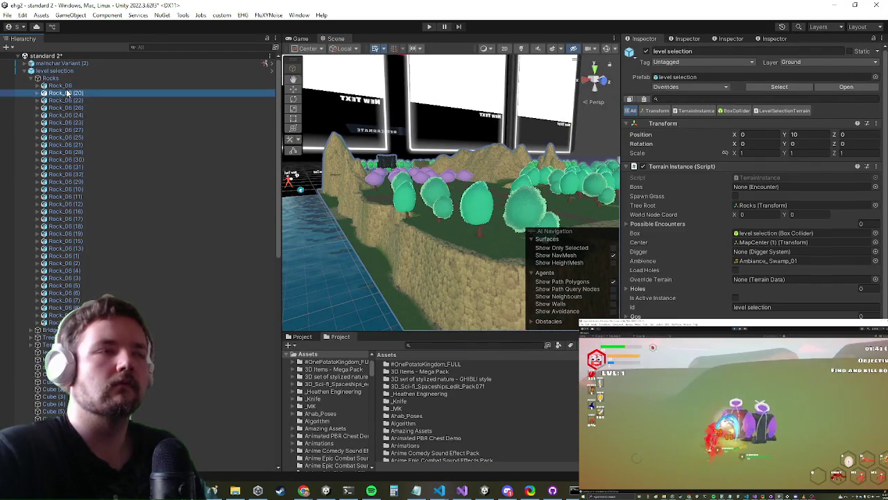
Select every Rock_06 rock and drag them upward above the terrain
left_click(59, 86)
left_click(55, 322, "shift")
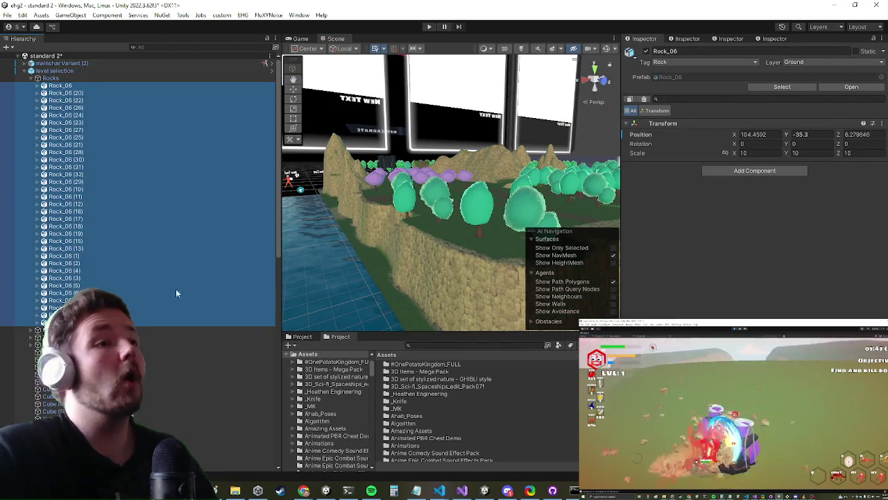
key("f")
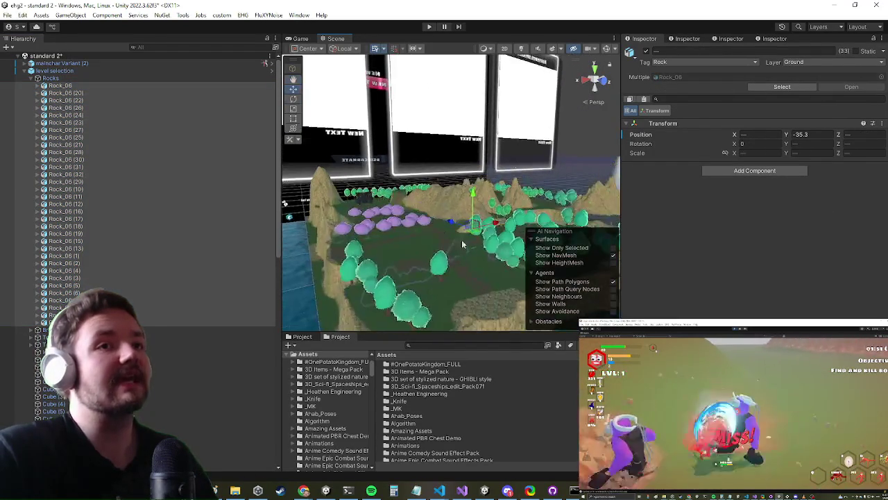
mouse_move(476, 194)
left_mouse_down()
mouse_move(478, 170)
mouse_move(434, 256)
mouse_move(88, 197)
left_mouse_up()
left_click(115, 72)
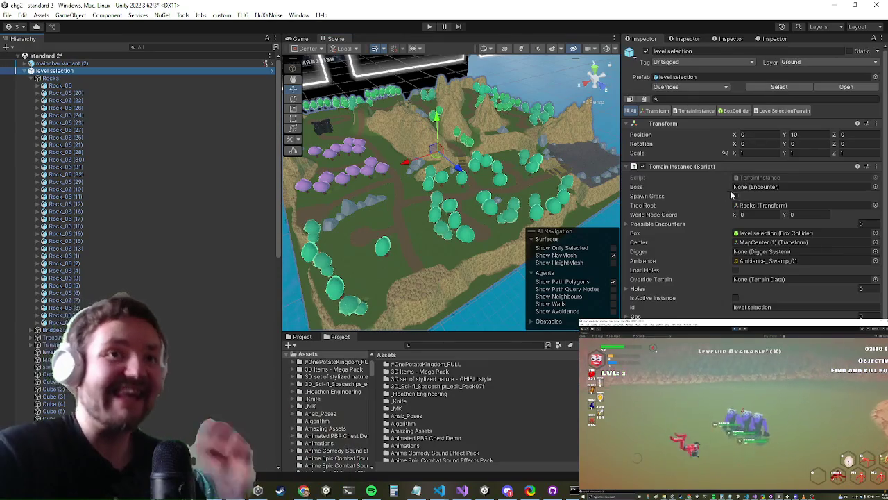
Run fix rocks to drop the raised rocks onto the terrain, then save the scene
right_click(698, 166)
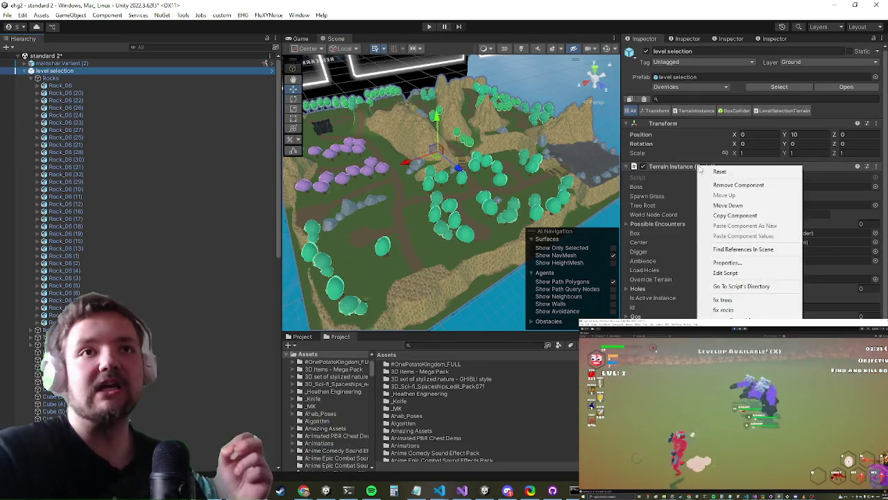
left_click(725, 309)
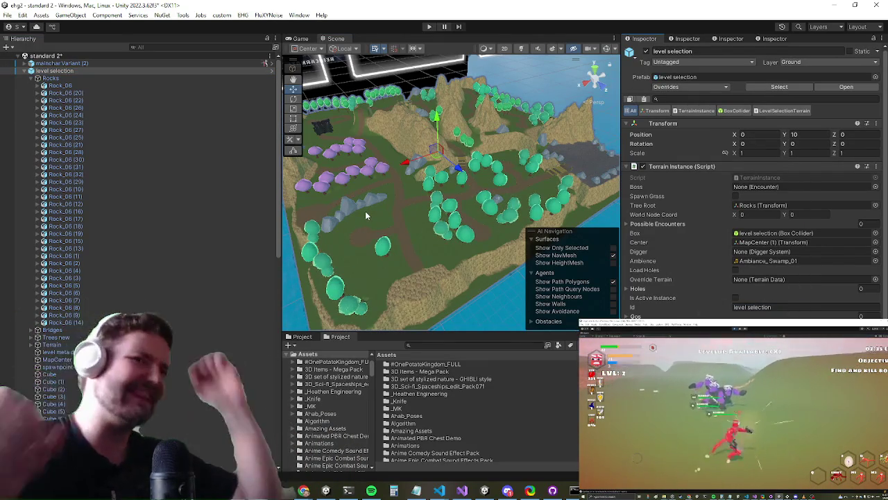
left_click_drag(365, 211, 486, 213)
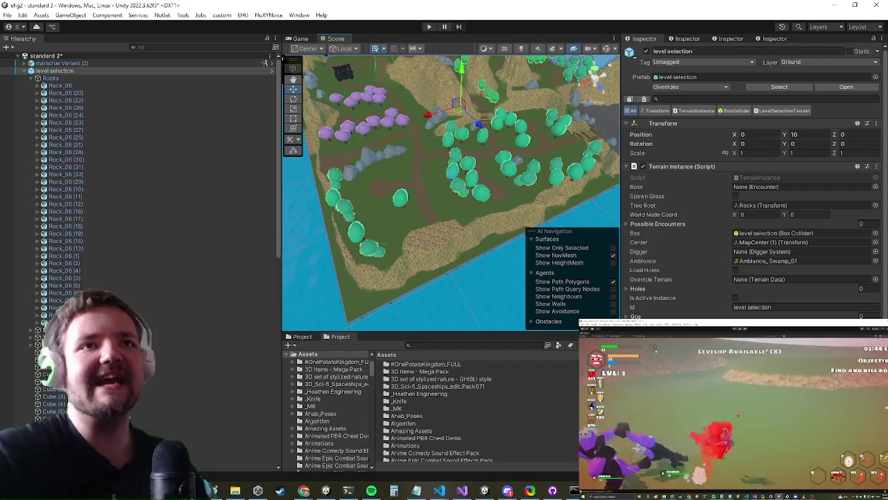
key("ctrl+s")
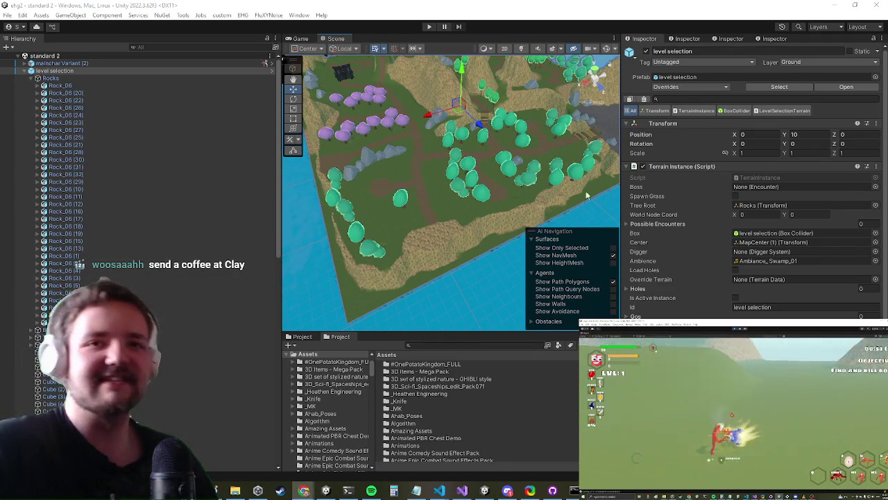
Delete the level selection terrain from the scene and save again
scroll(426, 266, "up", 1)
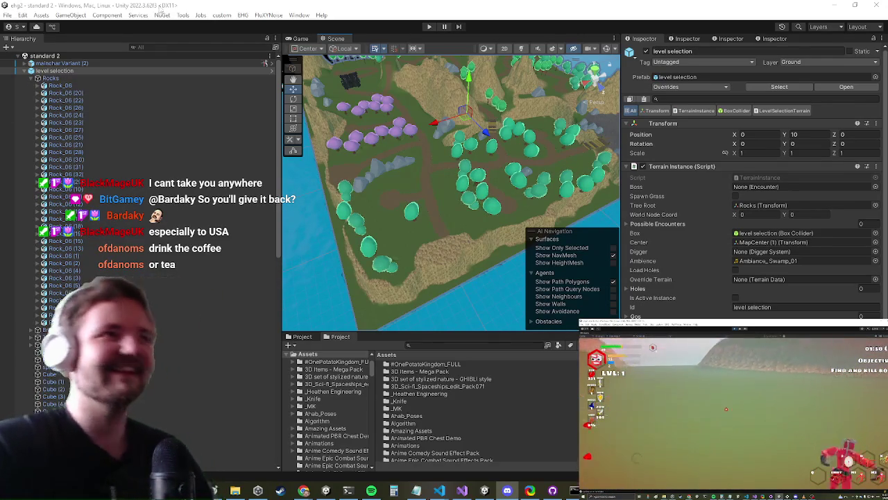
right_click(55, 70)
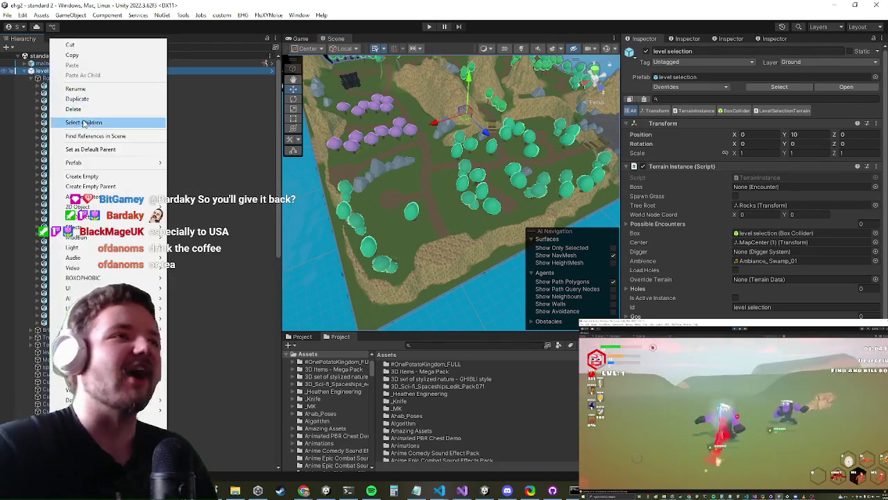
left_click(98, 110)
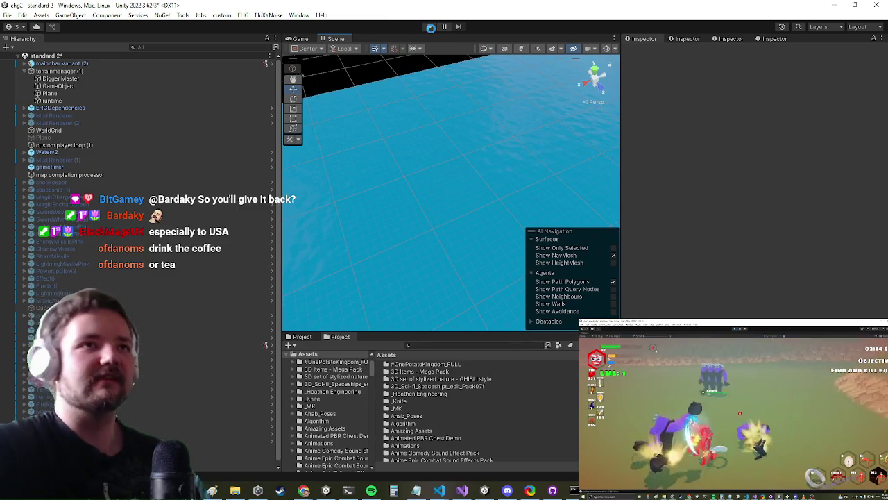
key("ctrl+s")
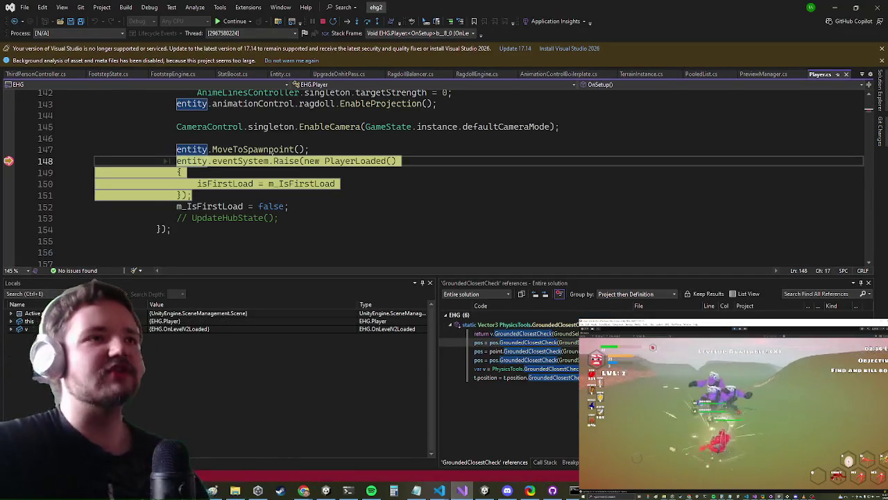
Remove the breakpoints at Player.cs line 148 and PhysicsTools.cs line 199, resuming after each
left_click(8, 160)
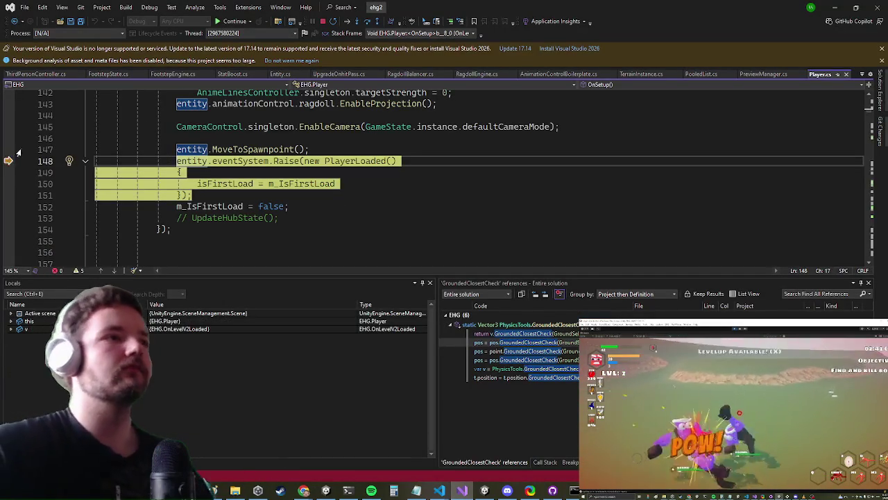
left_click(217, 22)
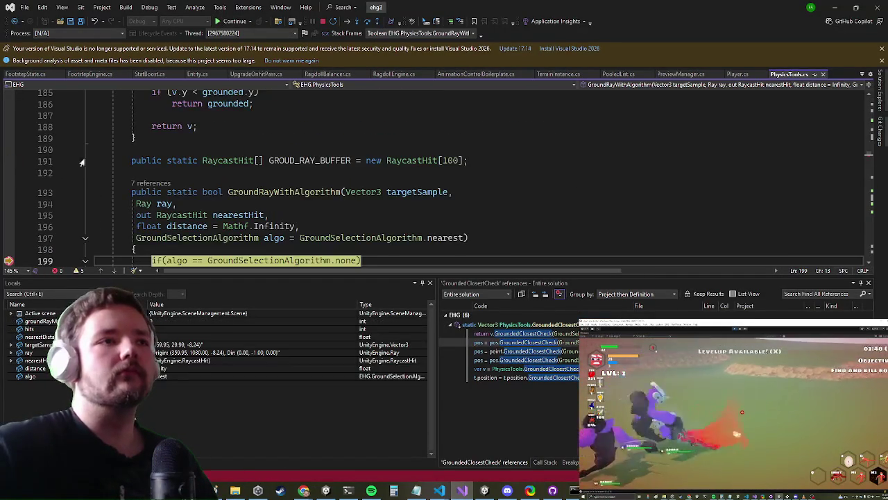
left_click(6, 193)
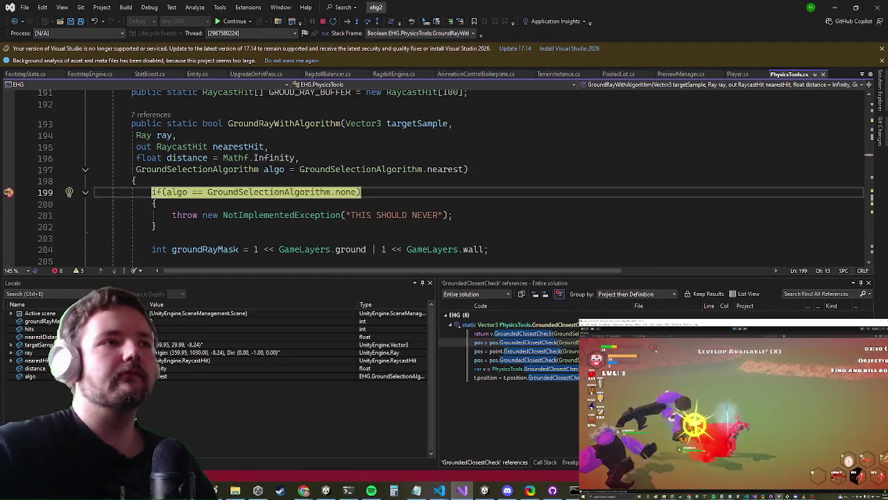
left_click(235, 22)
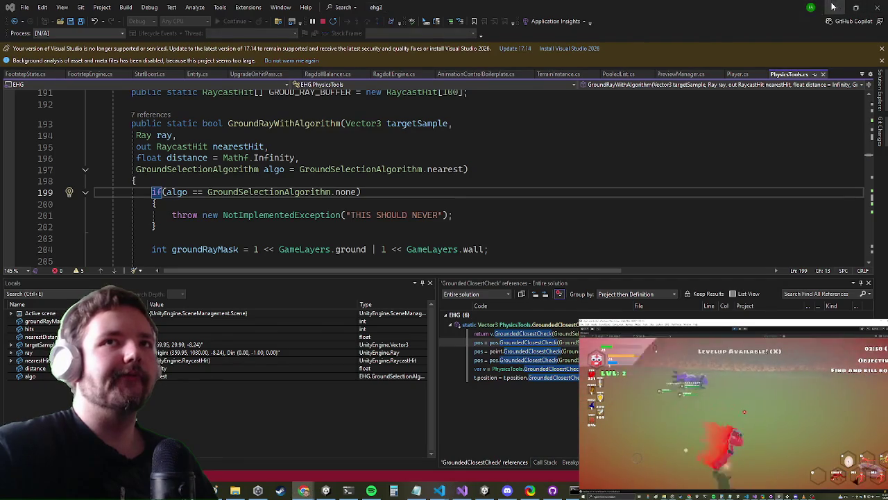
left_click(834, 7)
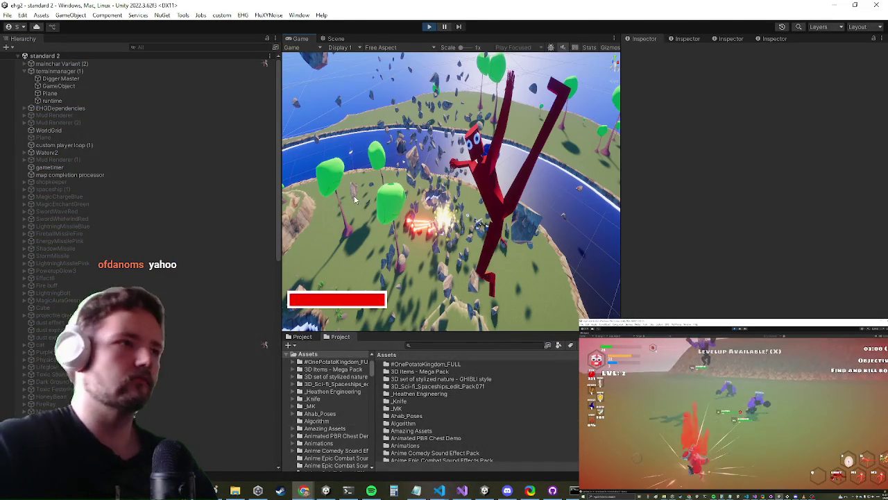
Maximize the Game view and run the character up the hillside and wooden stairs
key("shift+space")
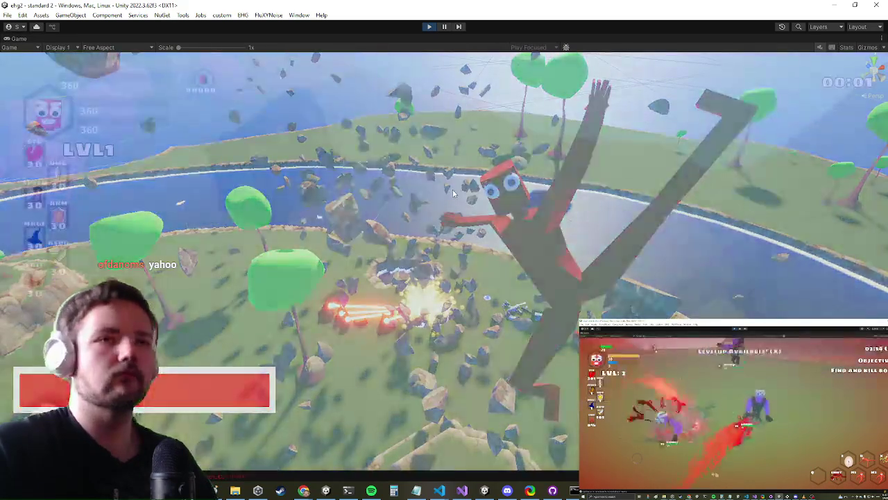
key("a")
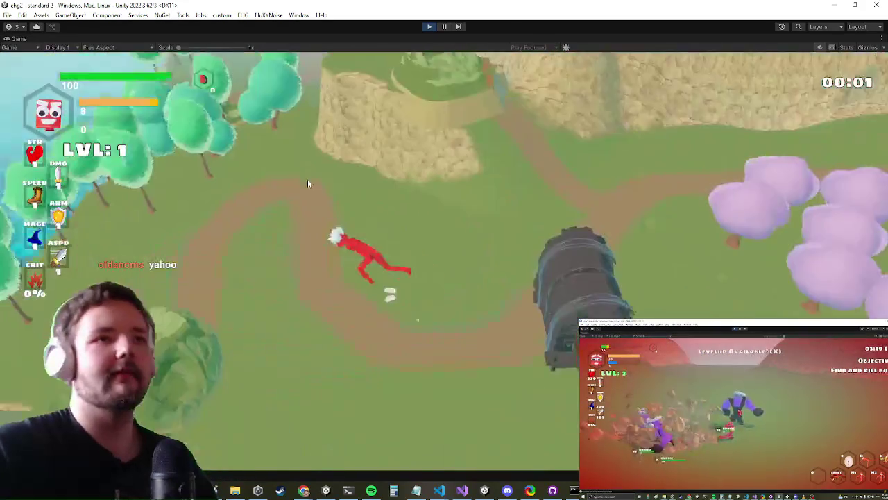
key("d")
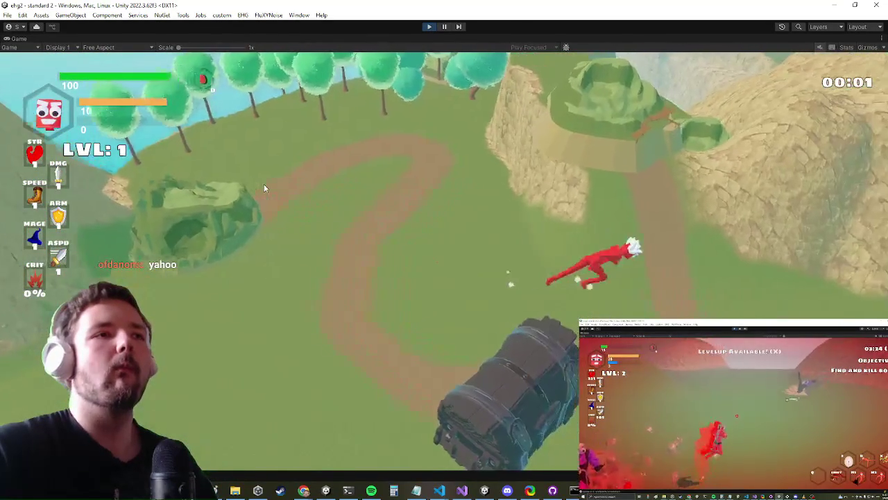
key("w")
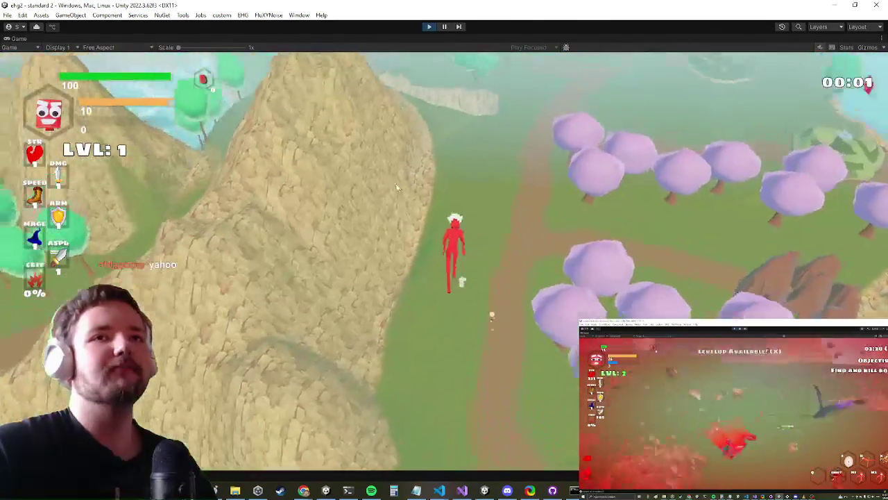
key("d")
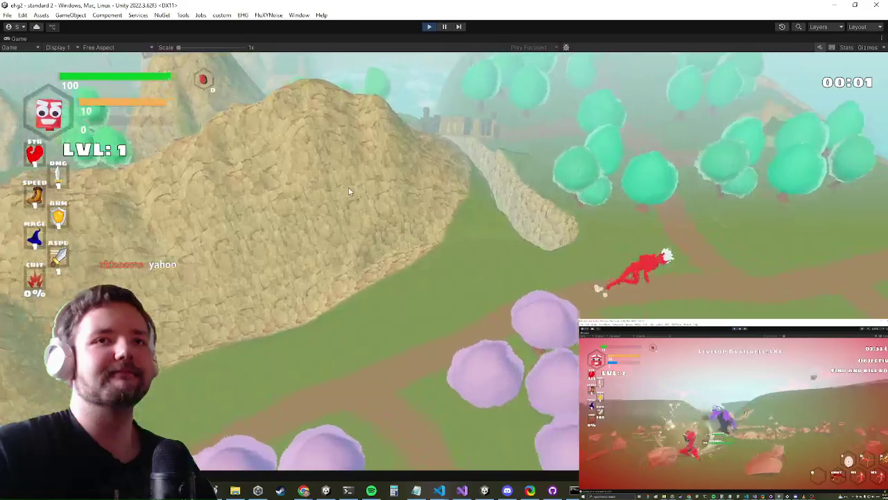
key("w")
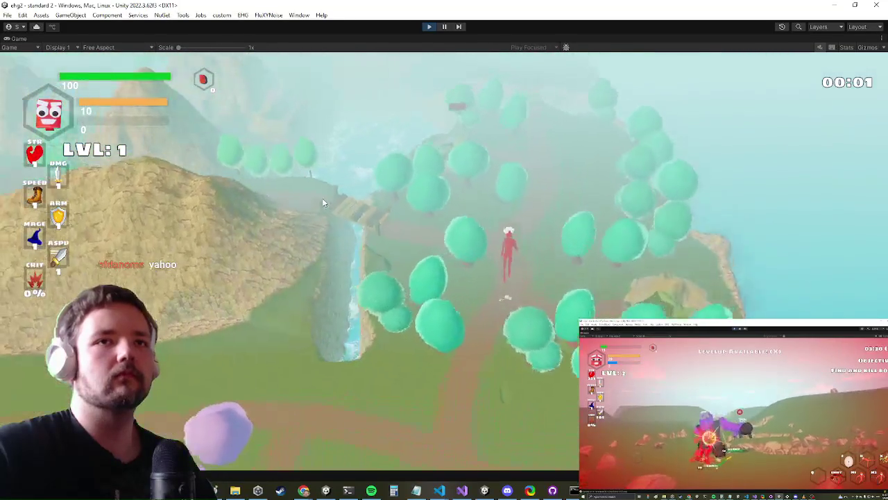
key("w")
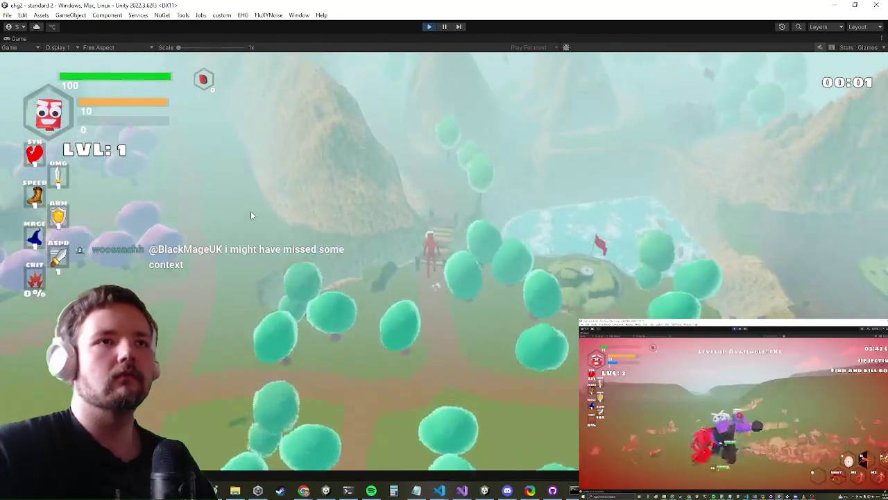
Keep running along the path past the coast and valley up to the interaction marker
key("w")
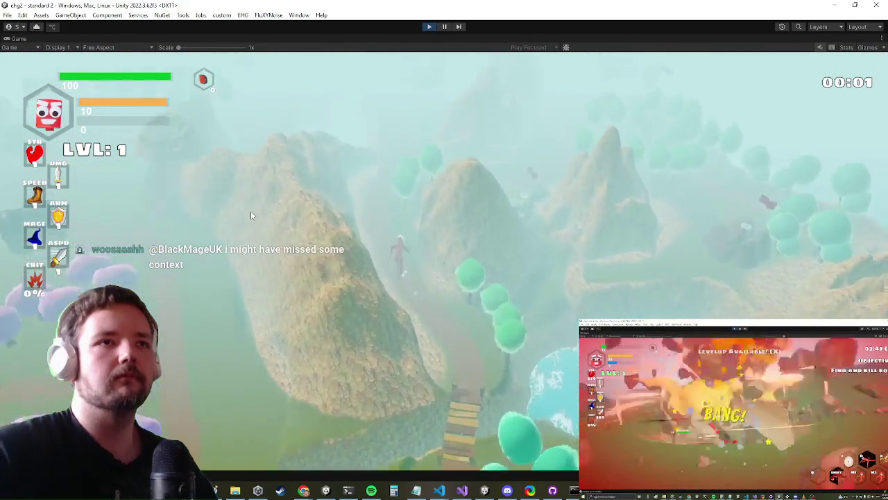
key("w")
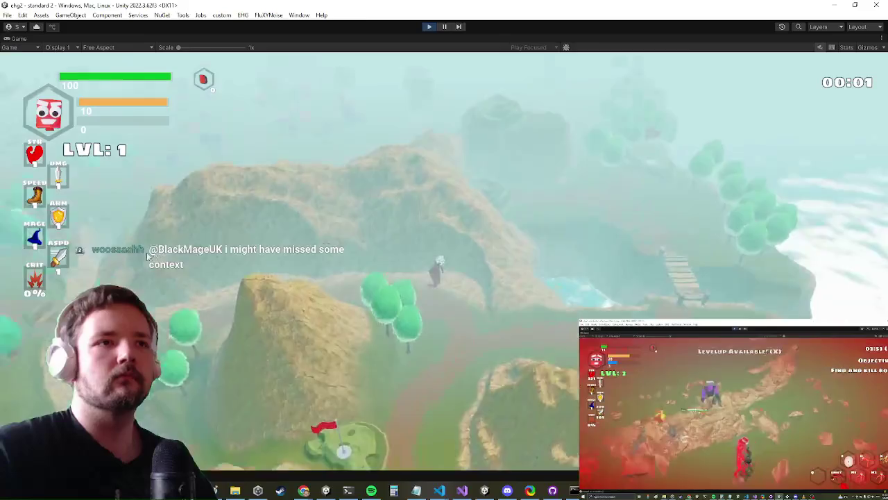
key("w")
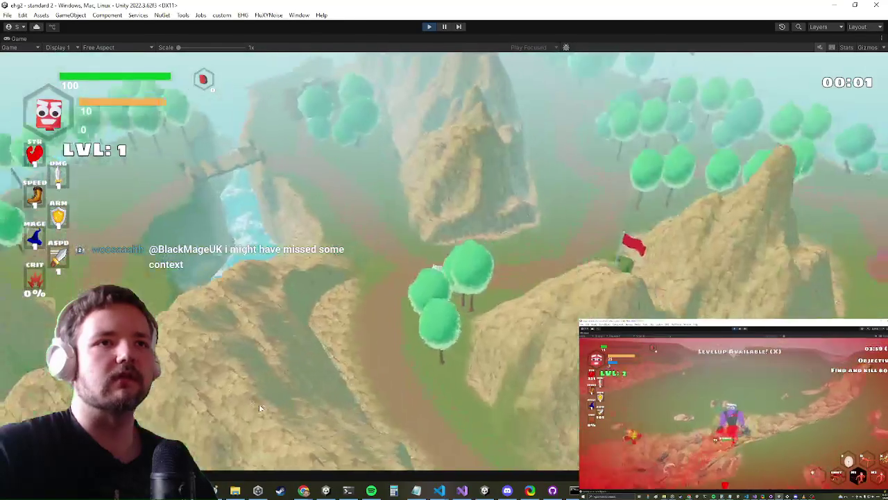
key("w")
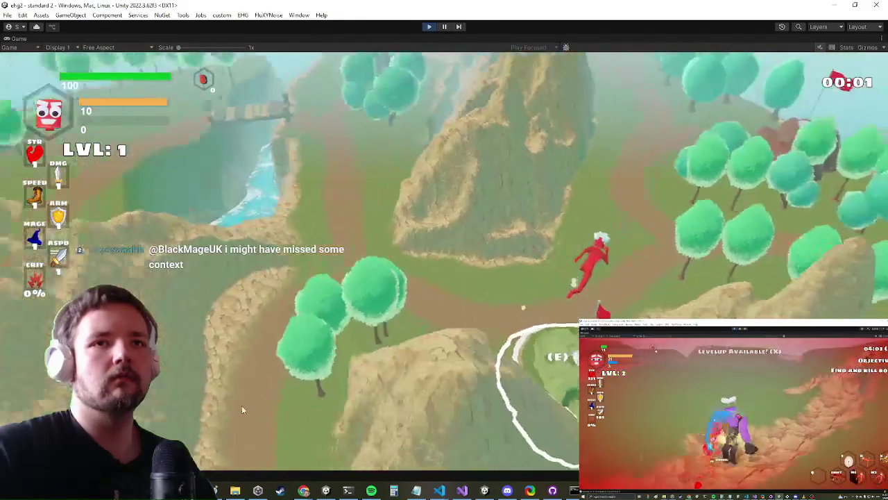
key("w")
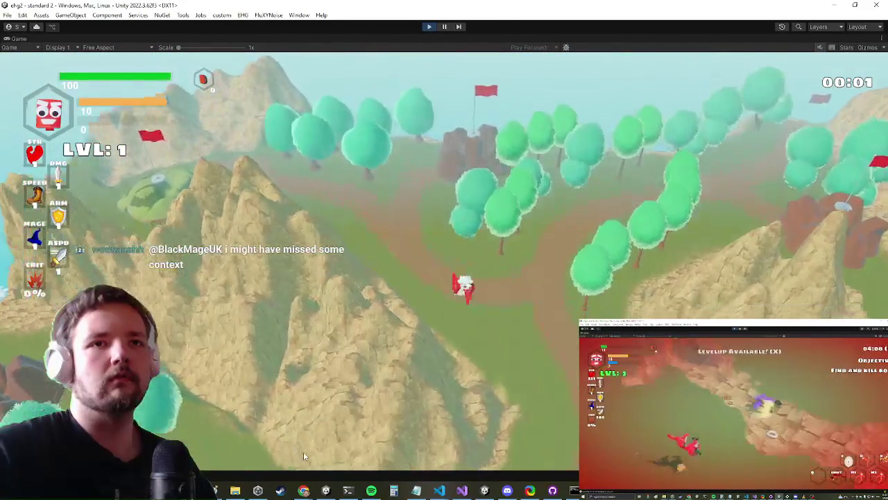
key("w")
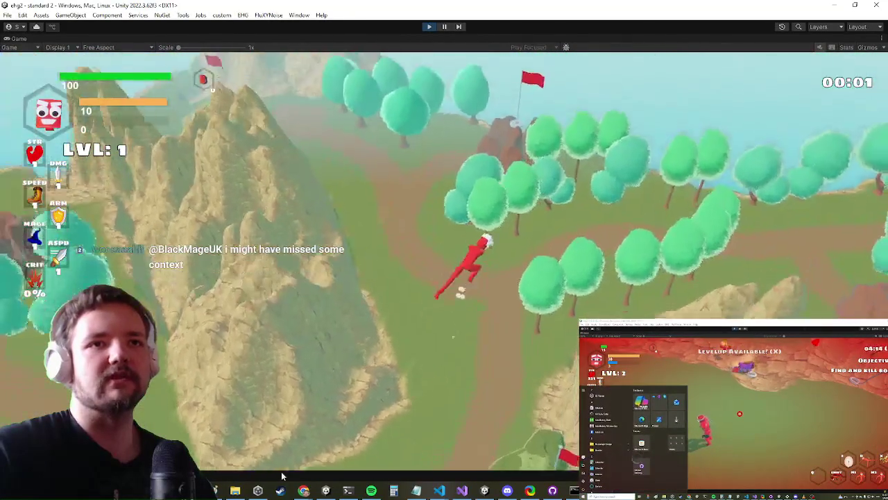
key("w")
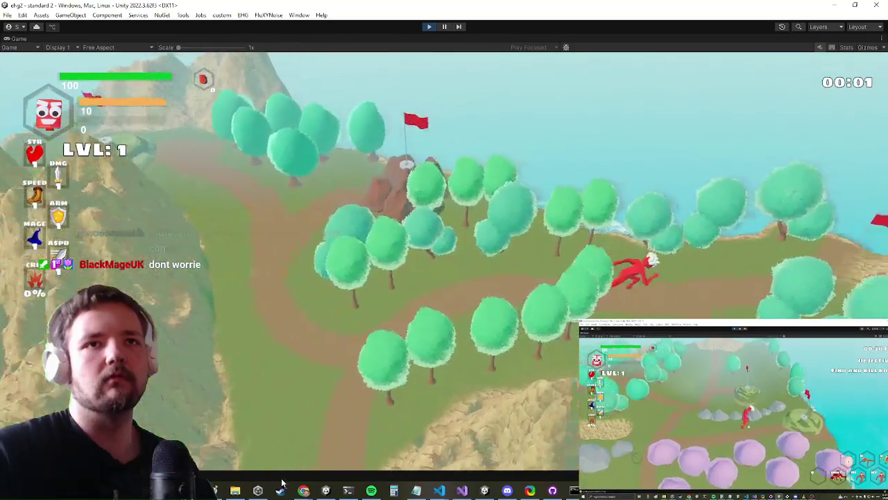
key("w")
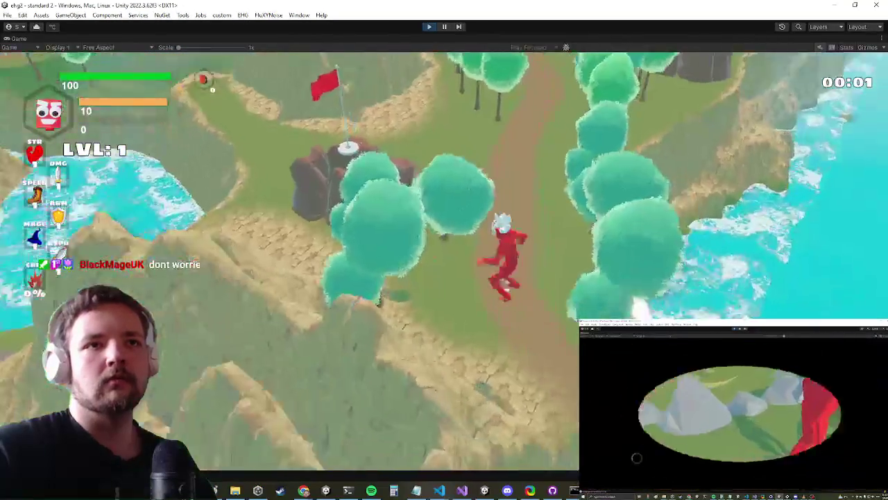
key("w")
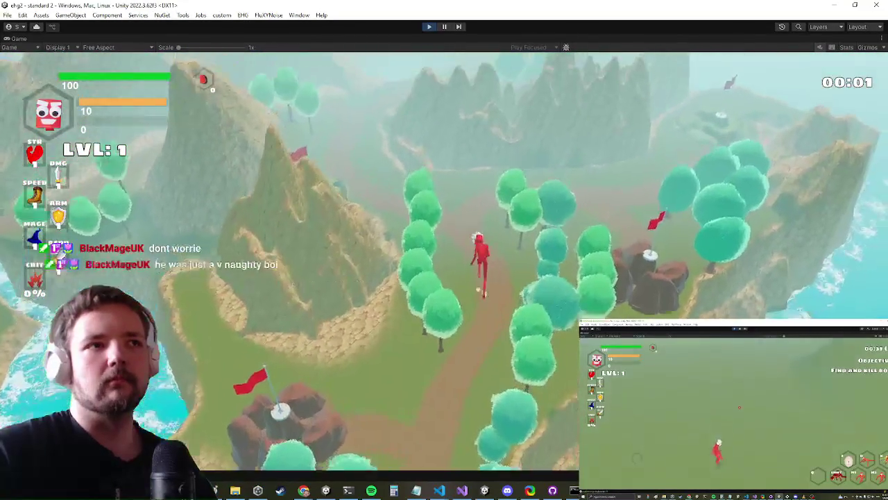
key("w")
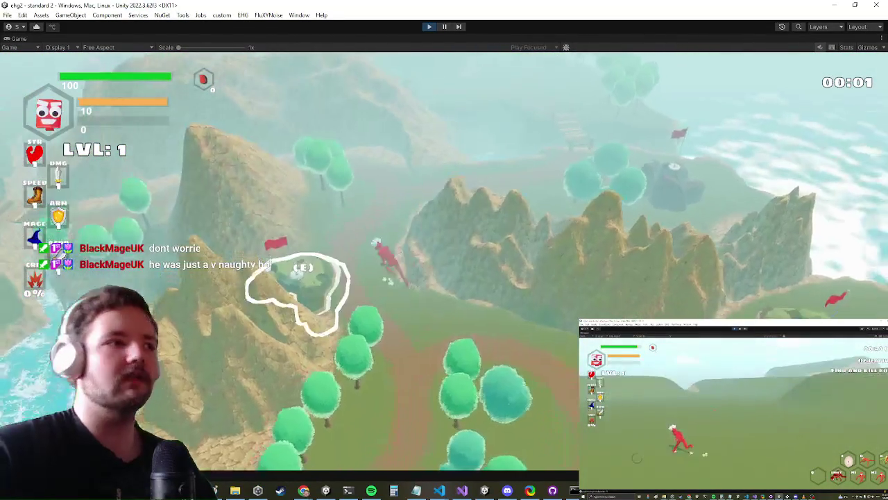
key("w")
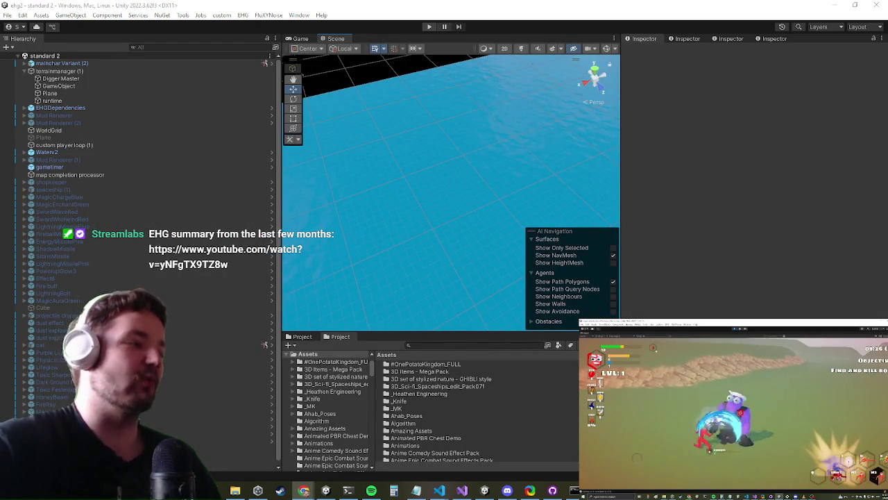
Search 'level sele', open the level selection prefab, and frame one of its rocks
left_click(428, 341)
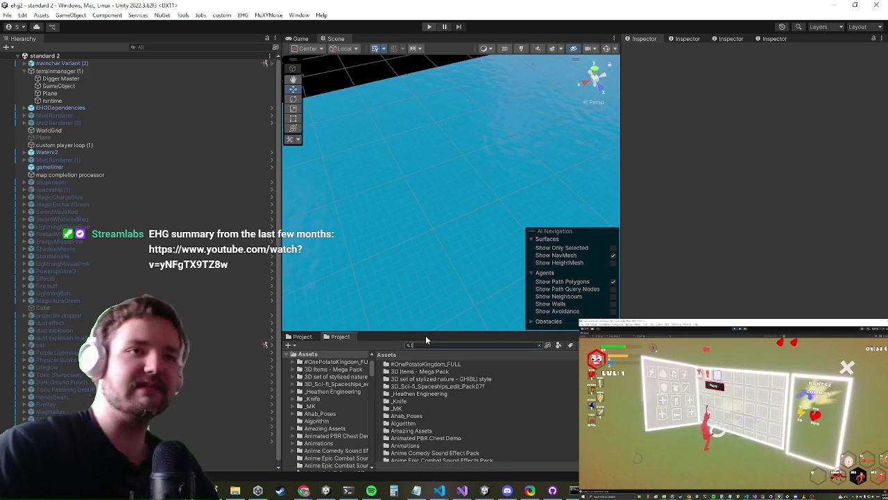
type("level sele")
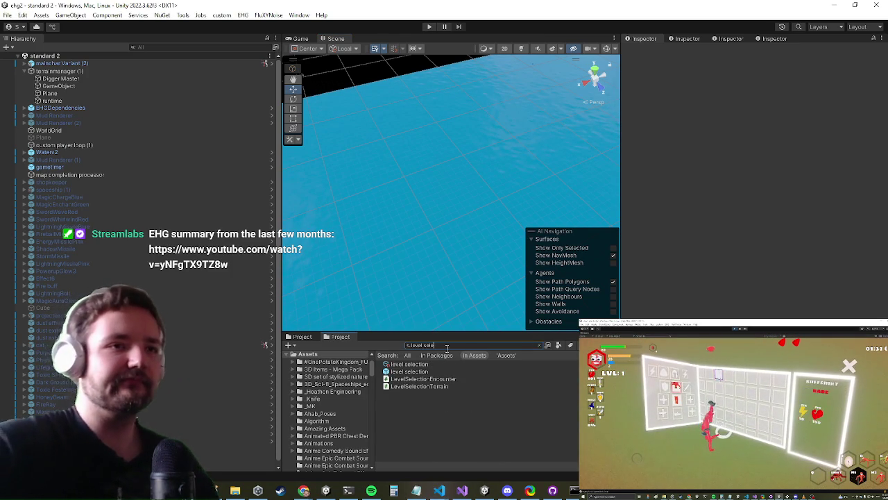
left_click(412, 372)
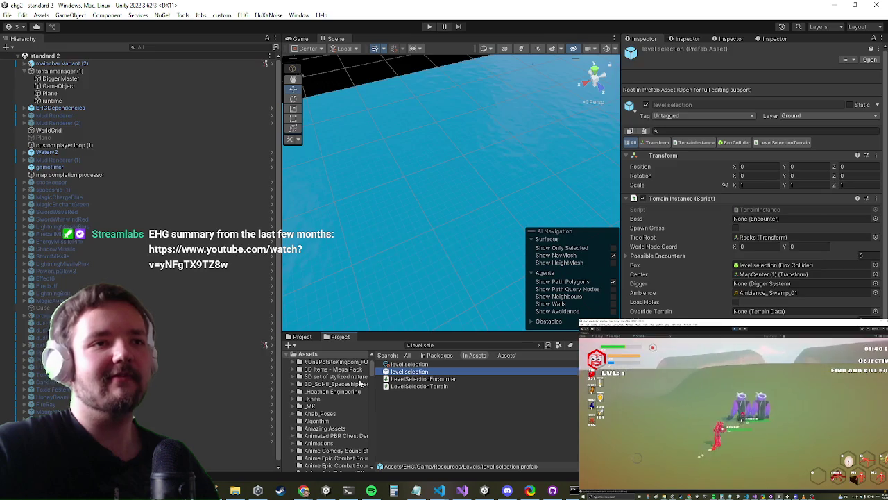
double_click(393, 375)
mouse_move(477, 178)
left_mouse_down()
mouse_move(572, 285)
mouse_move(522, 134)
mouse_move(466, 215)
mouse_move(493, 173)
left_mouse_up()
double_click(10, 369)
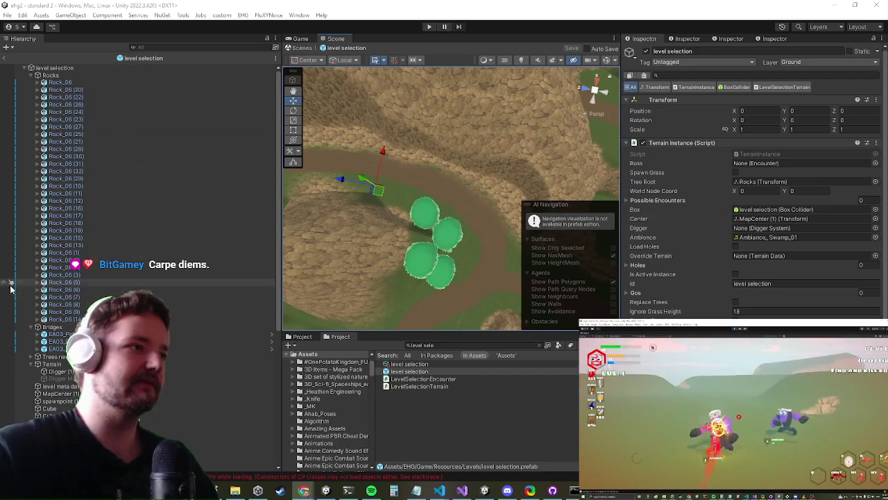
Select the prefab's Terrain and switch to the Paint Texture tool
scroll(56, 208, "down", 5)
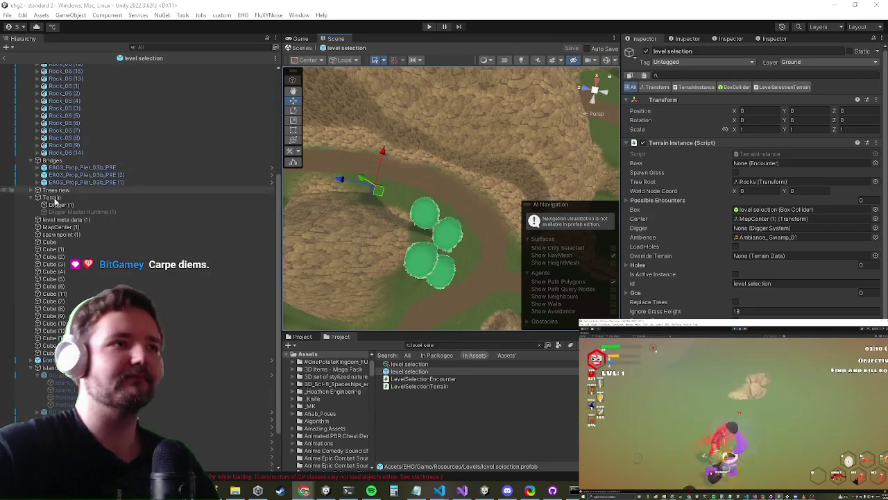
left_click(61, 205)
left_click(51, 197)
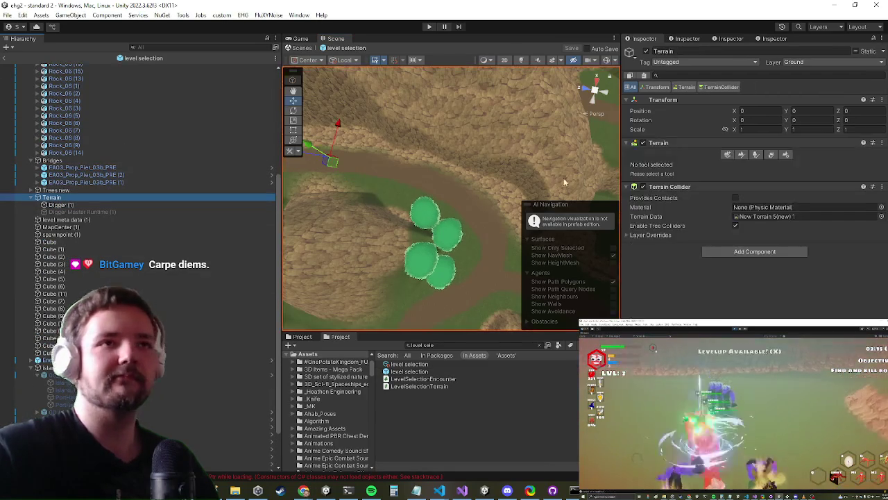
left_click(738, 154)
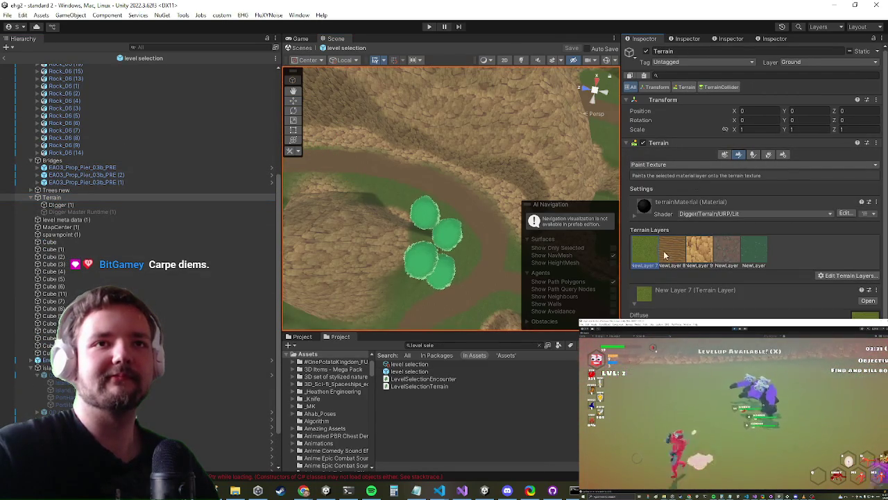
Paint the grass layer along the path edges around the bridge and cliff
mouse_move(496, 203)
left_mouse_down()
mouse_move(460, 188)
mouse_move(466, 237)
left_mouse_up()
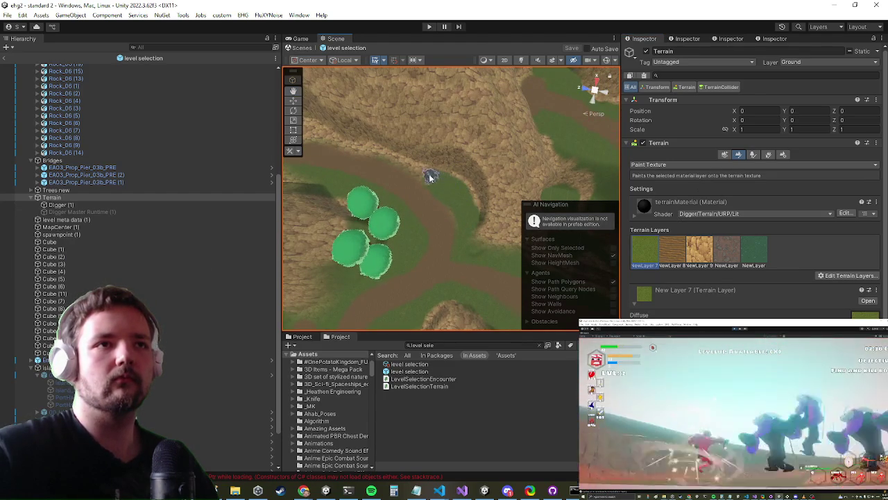
scroll(462, 183, "up", 3)
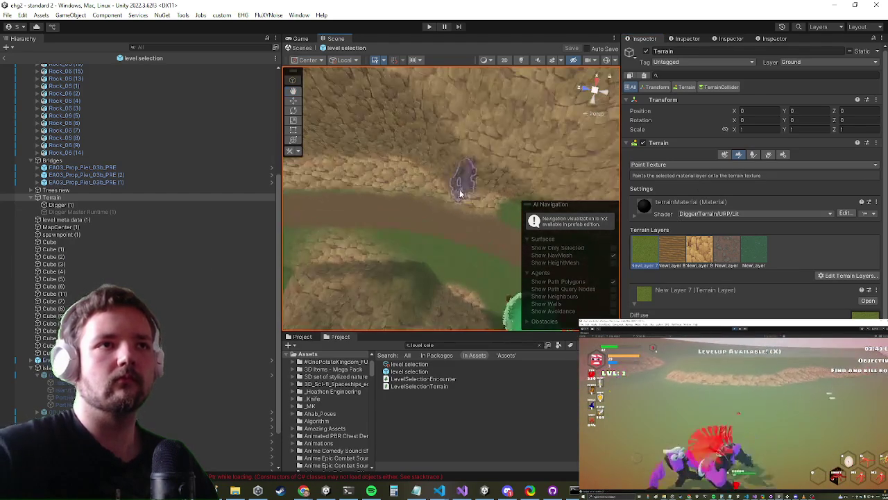
scroll(460, 196, "up", 3)
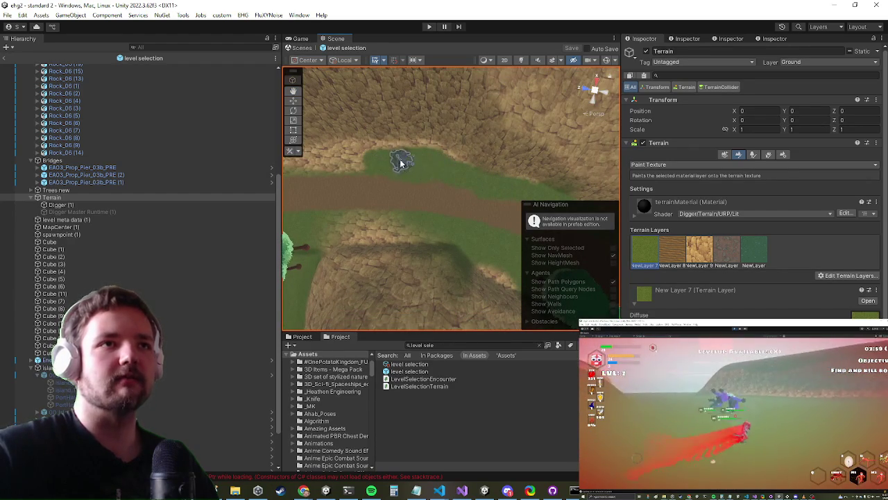
left_click_drag(354, 162, 533, 166)
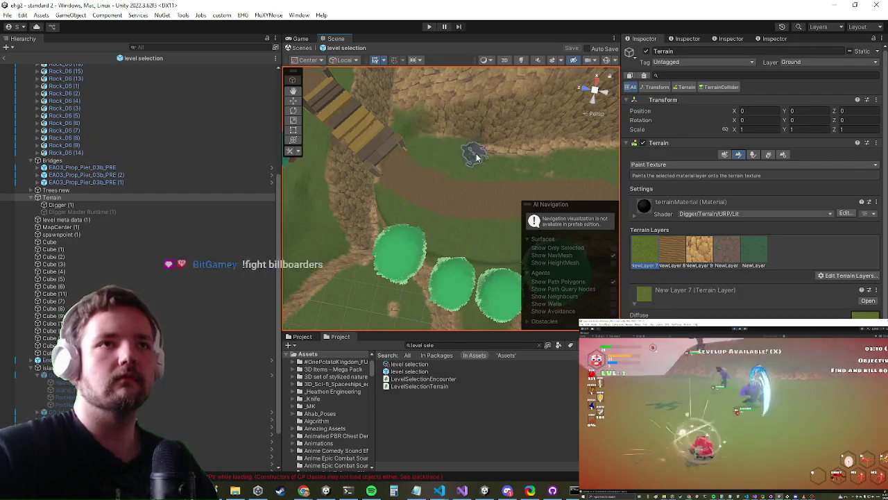
scroll(466, 187, "up", 3)
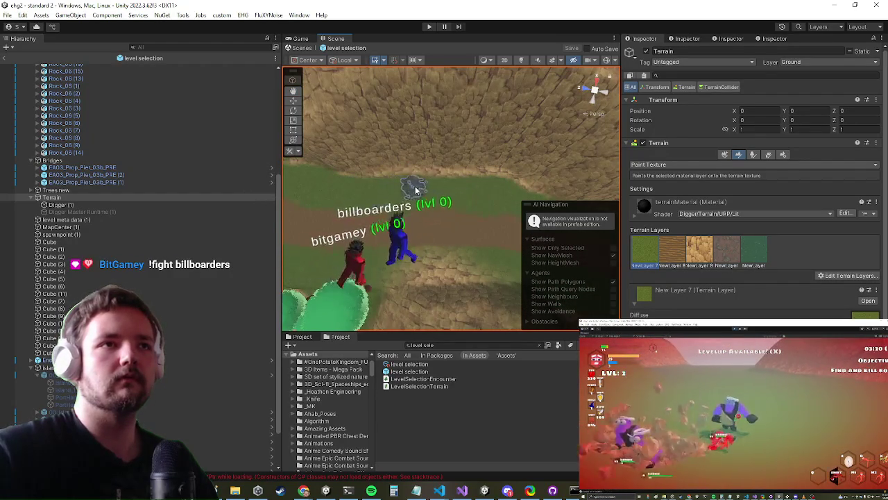
mouse_move(523, 205)
left_mouse_down()
mouse_move(441, 165)
mouse_move(402, 178)
mouse_move(333, 154)
mouse_move(306, 159)
mouse_move(372, 164)
left_mouse_up()
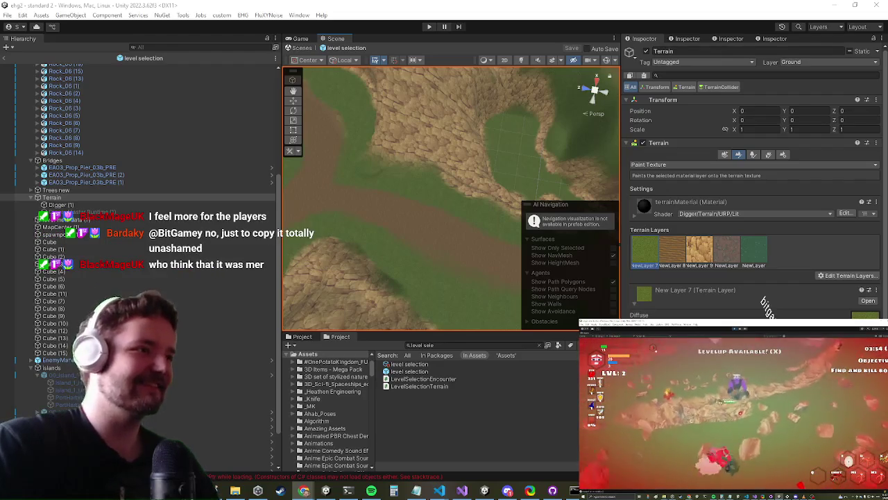
mouse_move(366, 168)
left_mouse_down()
mouse_move(366, 135)
mouse_move(555, 159)
mouse_move(694, 192)
left_mouse_up()
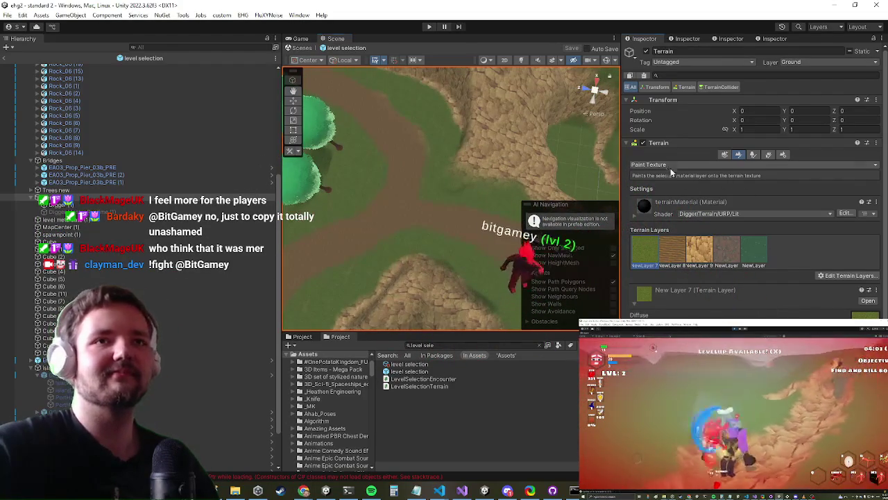
left_click(675, 165)
left_click(694, 184)
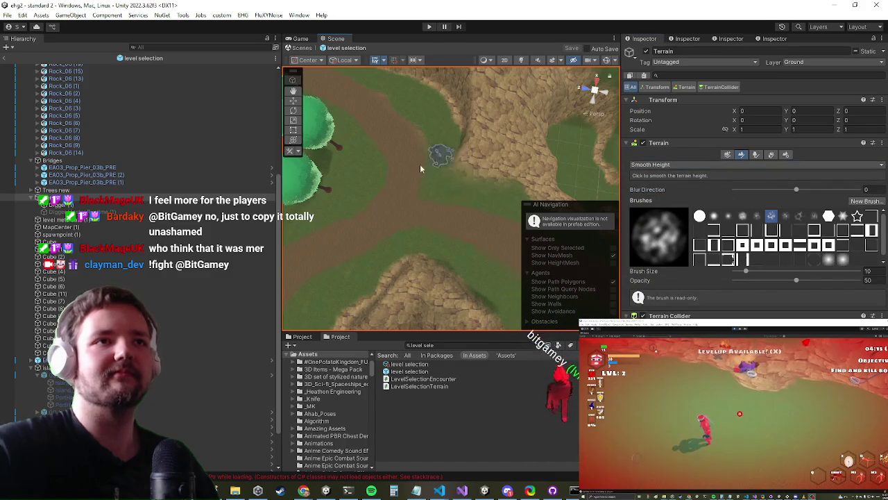
Smooth the path heights along the wooded stretches, then return to Paint Texture
scroll(480, 145, "down", 3)
scroll(417, 135, "down", 2)
mouse_move(416, 148)
left_mouse_down()
mouse_move(472, 200)
mouse_move(452, 188)
mouse_move(529, 178)
mouse_move(485, 192)
mouse_move(422, 162)
mouse_move(364, 174)
mouse_move(371, 234)
mouse_move(422, 222)
mouse_move(373, 125)
mouse_move(348, 163)
mouse_move(400, 142)
left_mouse_up()
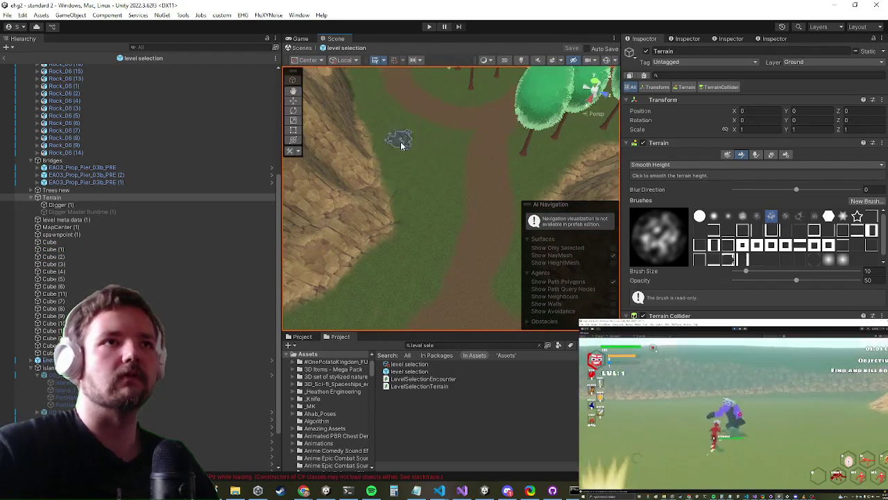
scroll(428, 161, "down", 3)
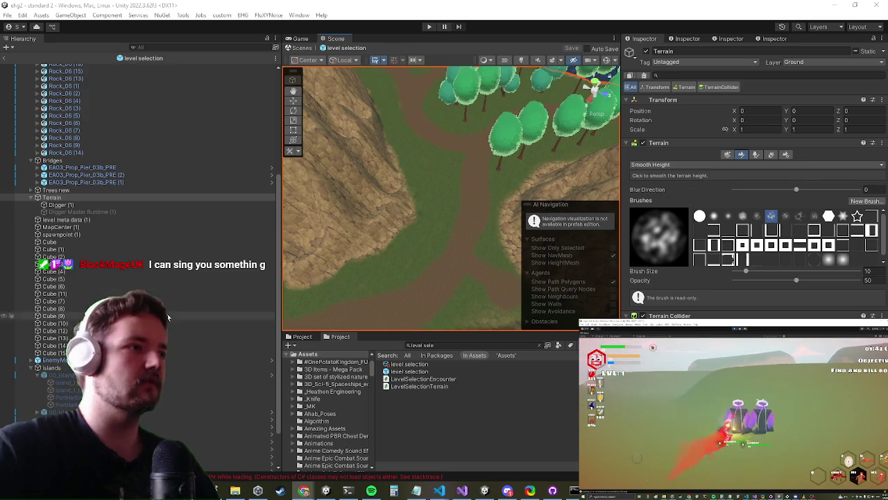
mouse_move(567, 134)
left_mouse_down()
mouse_move(507, 145)
mouse_move(432, 198)
mouse_move(487, 215)
mouse_move(446, 183)
mouse_move(433, 198)
mouse_move(359, 209)
mouse_move(347, 229)
mouse_move(408, 204)
mouse_move(485, 208)
left_mouse_up()
left_click(652, 165)
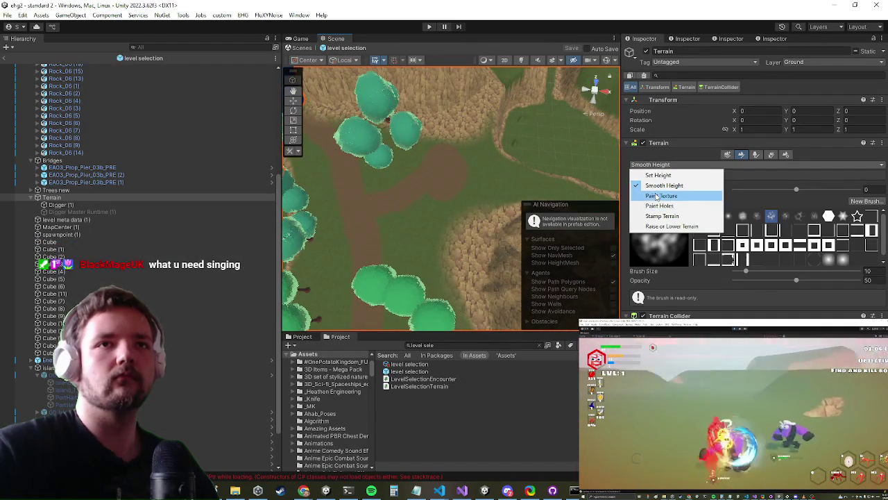
left_click(656, 195)
left_click_drag(393, 221, 396, 175)
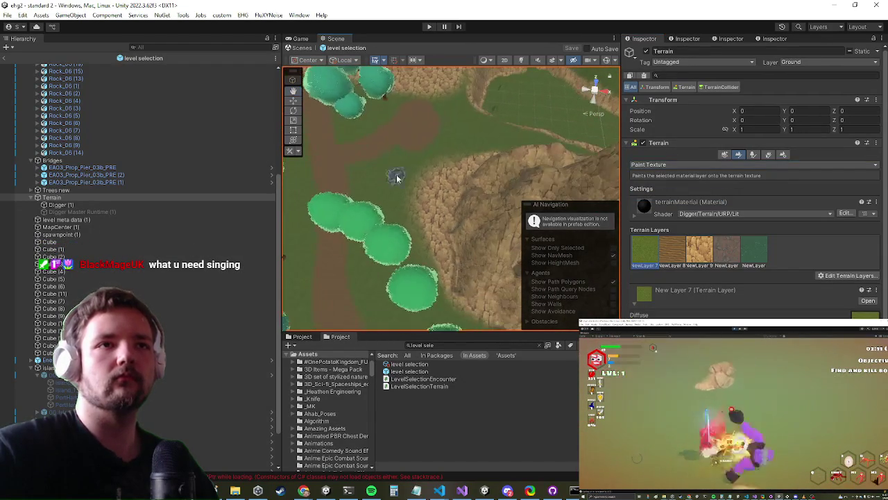
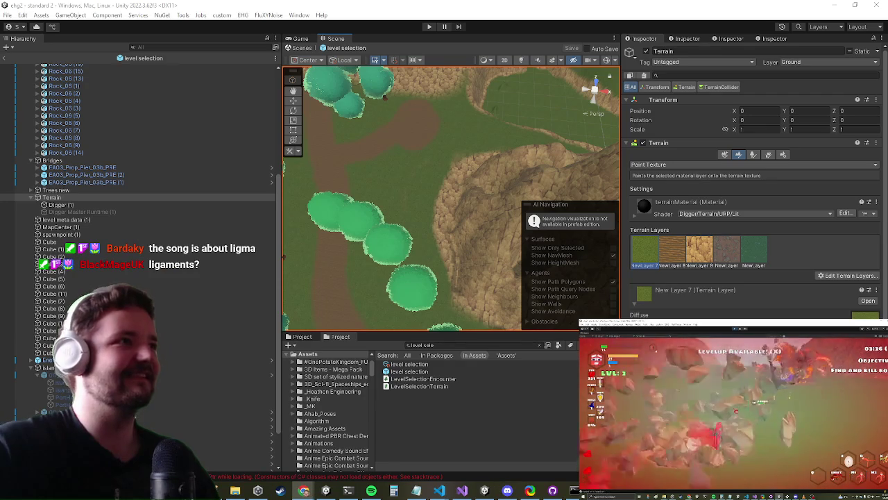
Switch from the Unity editor to the Chrome window showing the angels meme image
key("alt+Tab")
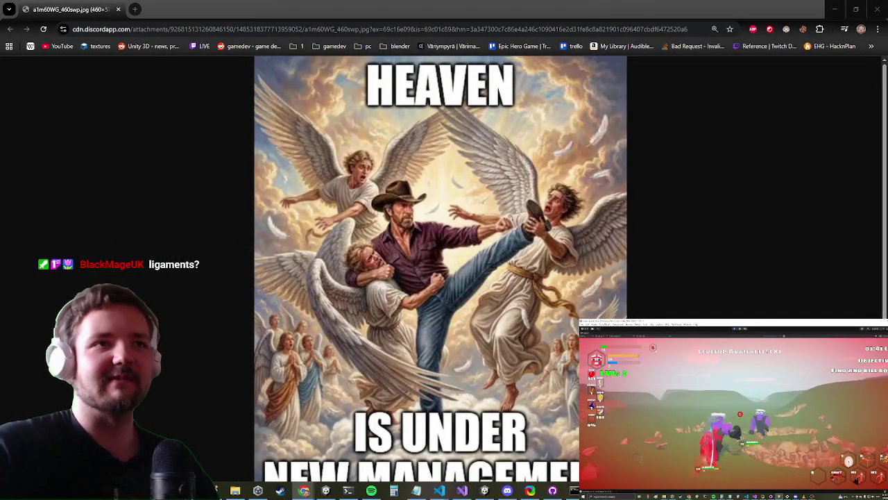
Close the Chrome meme image window to return to Unity's level selection terrain
scroll(228, 232, "down", 1)
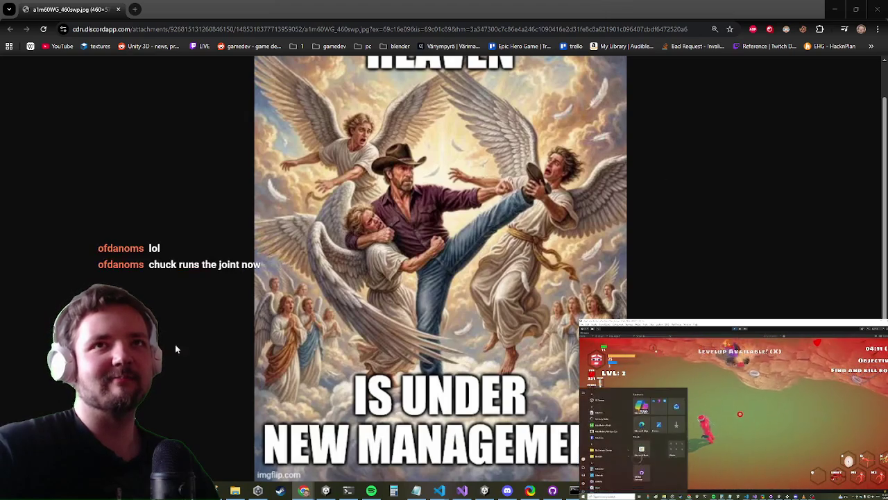
left_click(877, 9)
mouse_move(418, 210)
left_mouse_down()
mouse_move(404, 185)
mouse_move(416, 220)
mouse_move(391, 192)
mouse_move(490, 196)
left_mouse_up()
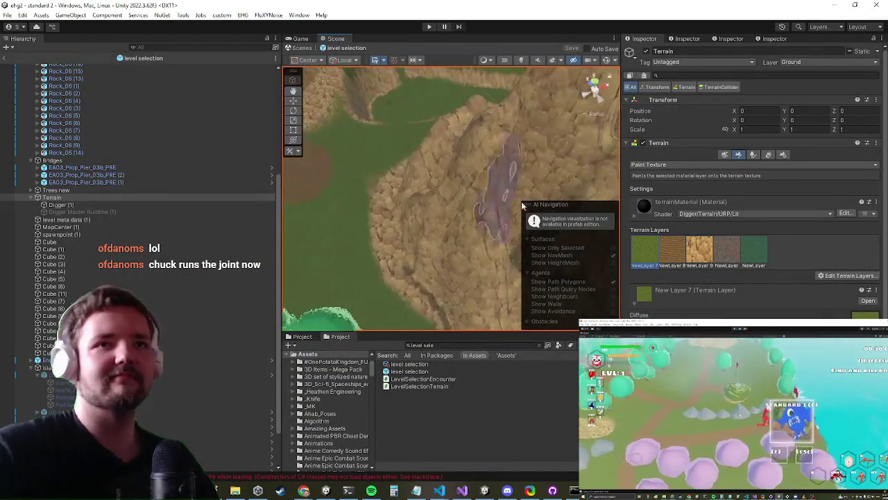
Frame the rocky cliff edge in the Scene view and browse the terrain tools list
mouse_move(363, 289)
left_mouse_down()
mouse_move(359, 233)
mouse_move(376, 248)
mouse_move(416, 208)
mouse_move(503, 163)
mouse_move(468, 199)
left_mouse_up()
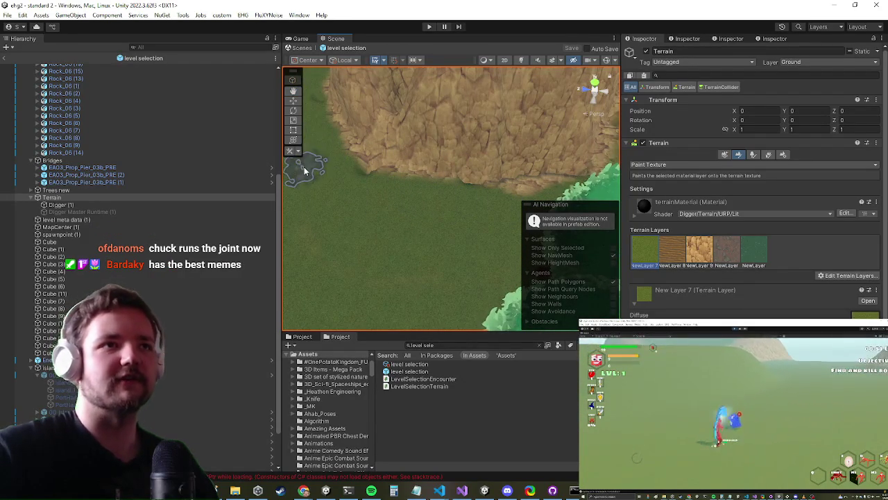
mouse_move(472, 143)
left_mouse_down()
mouse_move(396, 182)
mouse_move(406, 229)
mouse_move(472, 178)
mouse_move(452, 317)
left_mouse_up()
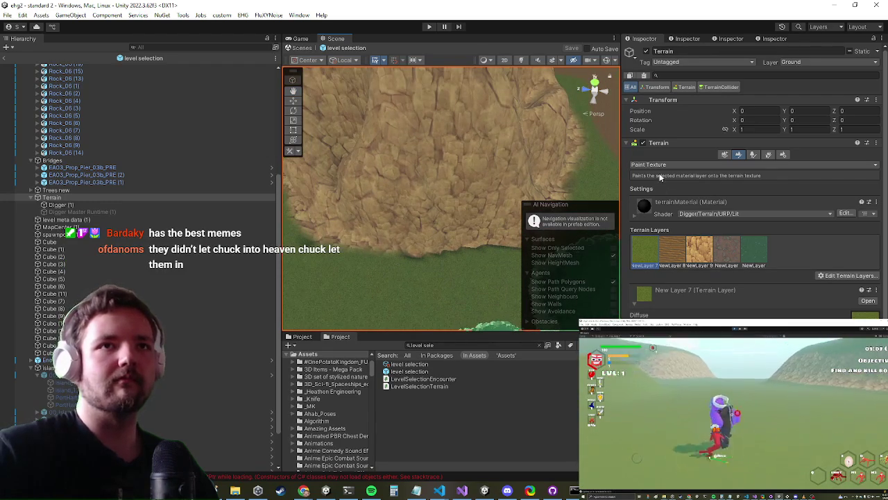
left_click(656, 165)
left_click(659, 205)
Switch the terrain tool to Smooth Height and frame the cliffs beside the winding grass path
left_click(664, 164)
left_click(664, 185)
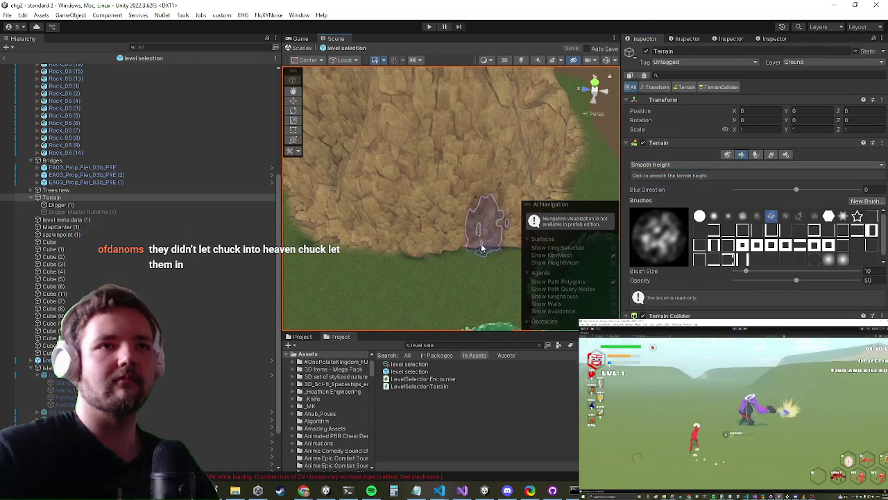
mouse_move(519, 248)
left_mouse_down()
mouse_move(440, 259)
mouse_move(465, 297)
left_mouse_up()
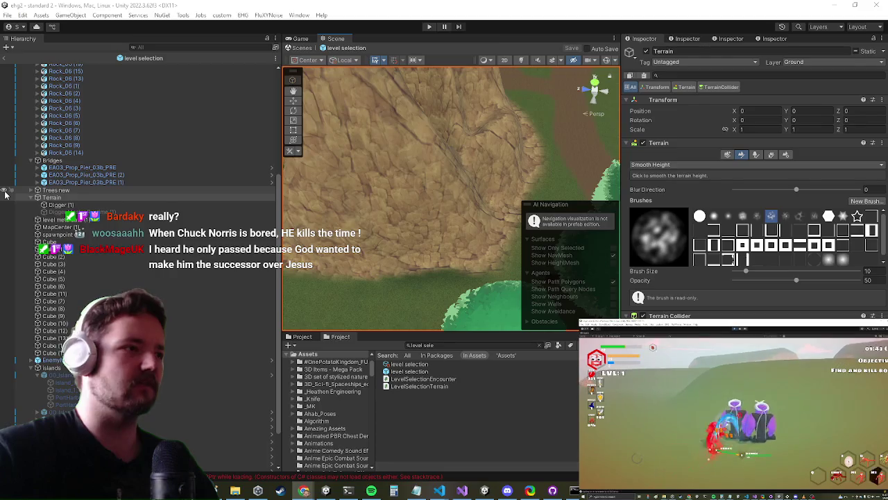
scroll(416, 208, "down", 3)
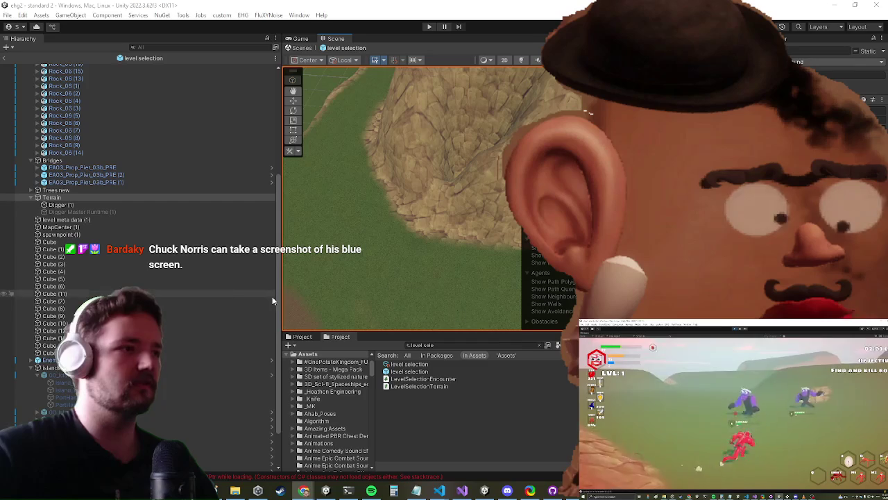
scroll(447, 174, "up", 3)
scroll(360, 231, "down", 3)
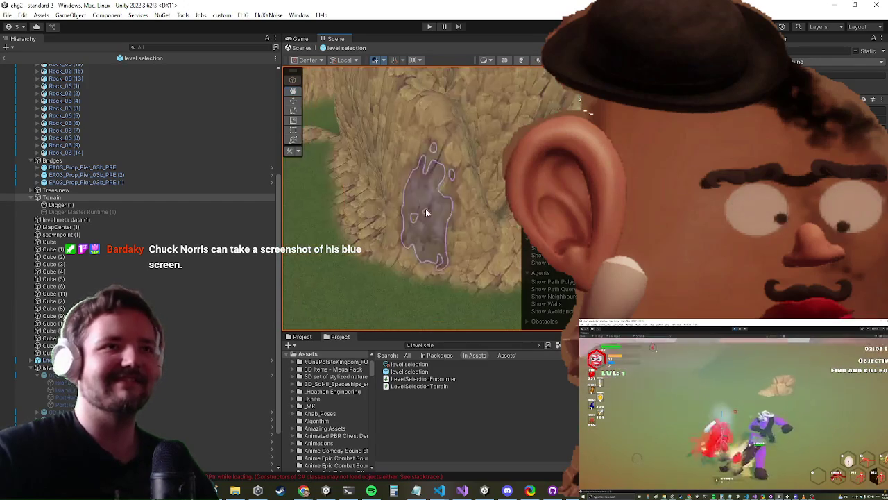
mouse_move(352, 205)
left_mouse_down()
mouse_move(390, 263)
mouse_move(613, 202)
left_mouse_up()
Switch the terrain tool to Paint Texture and tilt the view down over the terrain paths
left_click(677, 164)
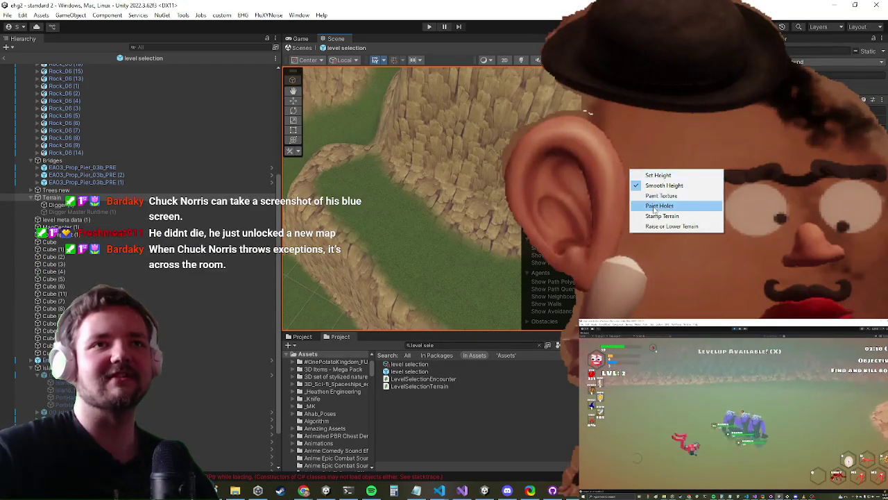
left_click(677, 196)
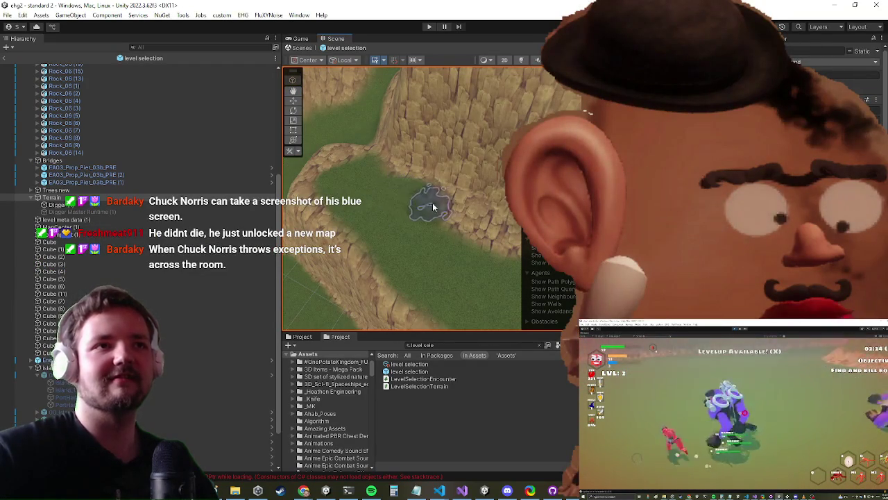
scroll(485, 238, "up", 3)
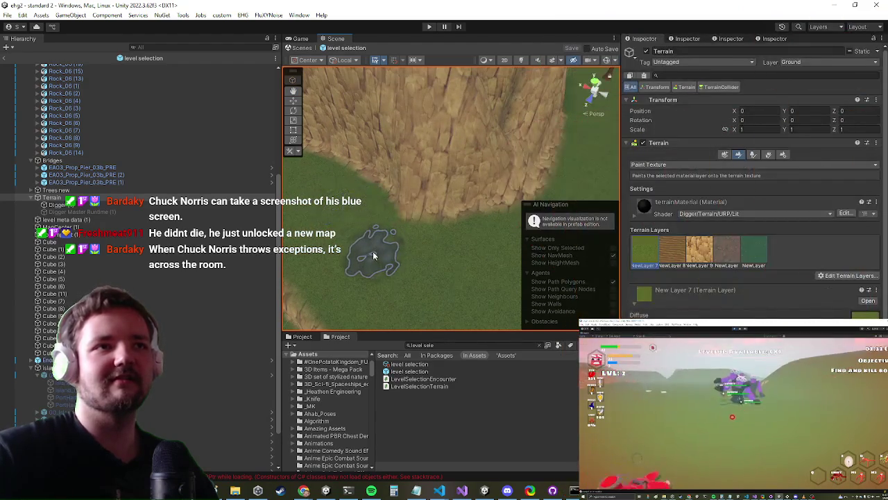
scroll(372, 255, "down", 5)
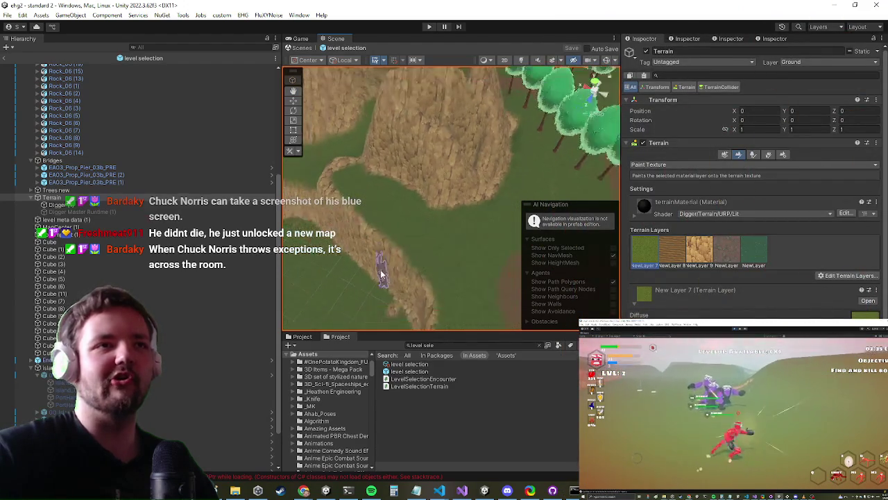
mouse_move(406, 244)
left_mouse_down()
mouse_move(468, 143)
mouse_move(439, 158)
left_mouse_up()
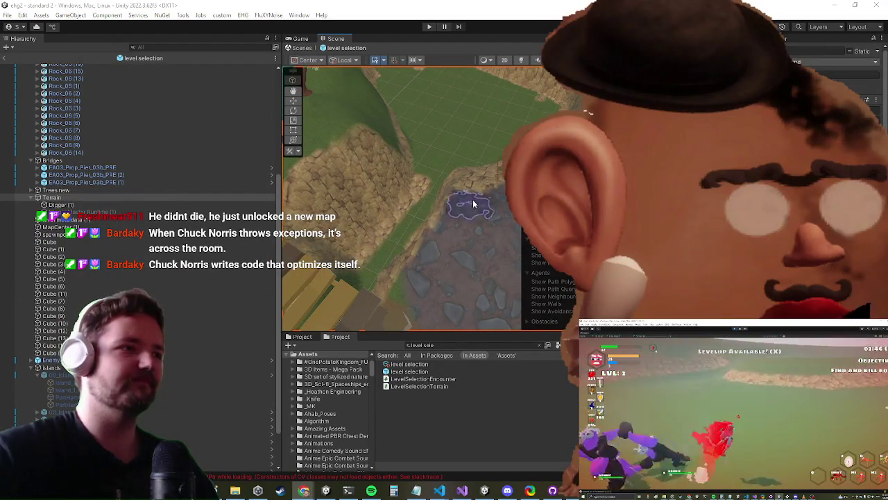
mouse_move(495, 132)
left_mouse_down()
mouse_move(346, 248)
mouse_move(362, 233)
mouse_move(367, 200)
mouse_move(461, 253)
mouse_move(509, 230)
left_mouse_up()
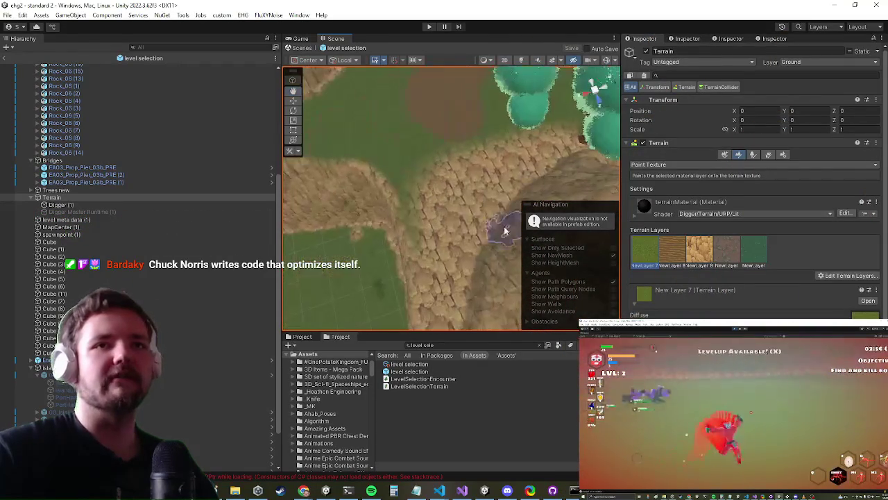
left_click_drag(515, 171, 536, 163)
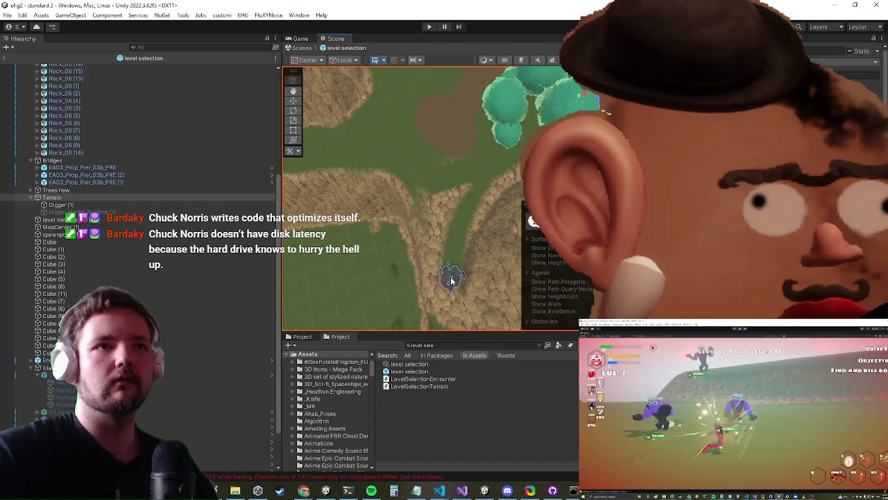
left_click_drag(441, 201, 431, 217)
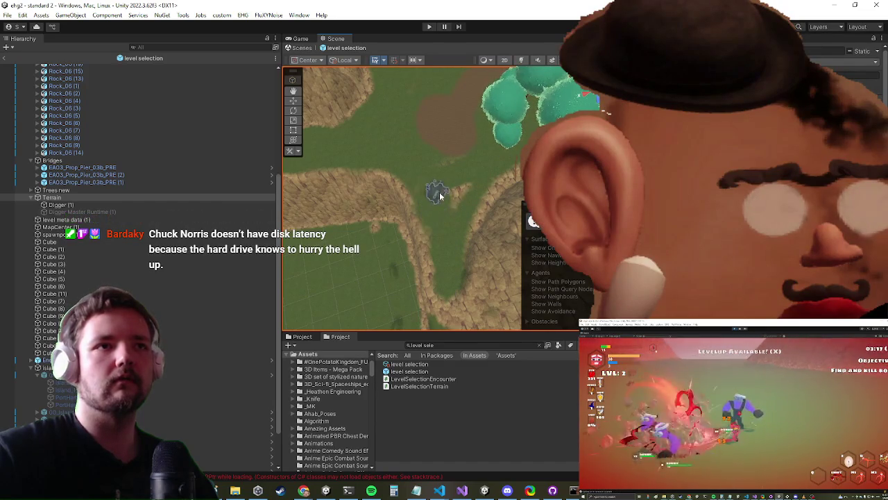
mouse_move(494, 177)
left_mouse_down()
mouse_move(387, 224)
mouse_move(403, 198)
mouse_move(392, 205)
mouse_move(451, 210)
left_mouse_up()
Paint green grass over brown terrain patches, then pick Smooth Height from the tools list
mouse_move(475, 172)
left_mouse_down()
mouse_move(396, 200)
mouse_move(469, 154)
left_mouse_up()
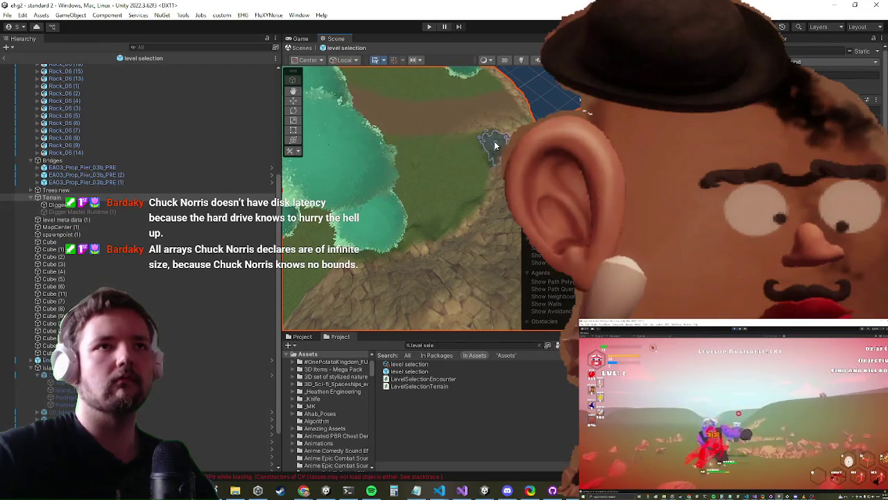
scroll(391, 178, "down", 3)
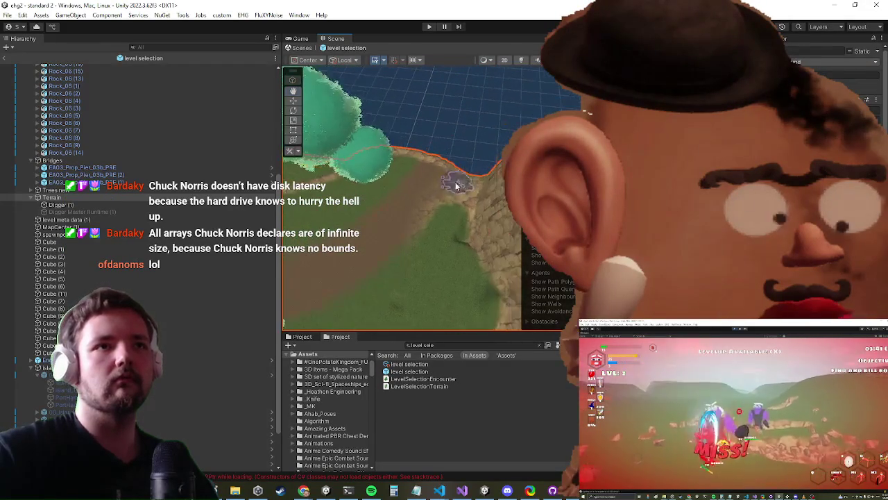
scroll(486, 229, "down", 2)
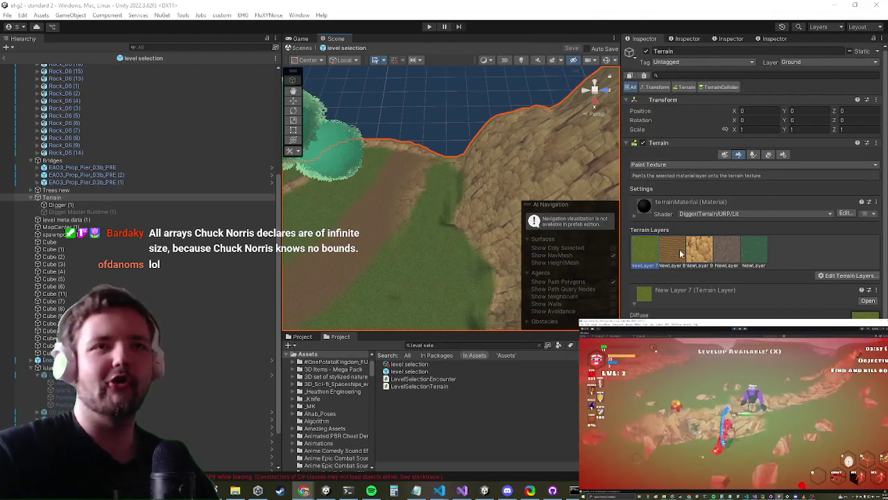
left_click(650, 165)
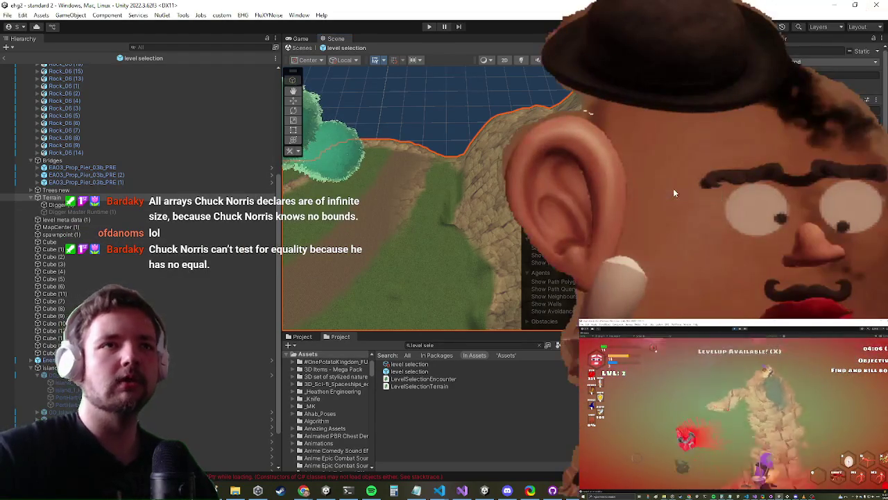
key("super")
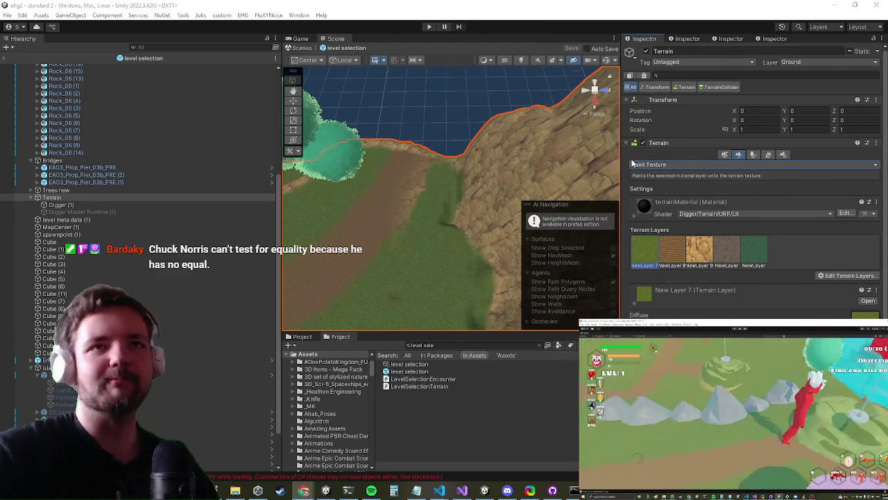
left_click(648, 164)
Confirm Smooth Height (size 10, opacity 50) and pan over the cliff above the water and rocky hills
left_click(649, 186)
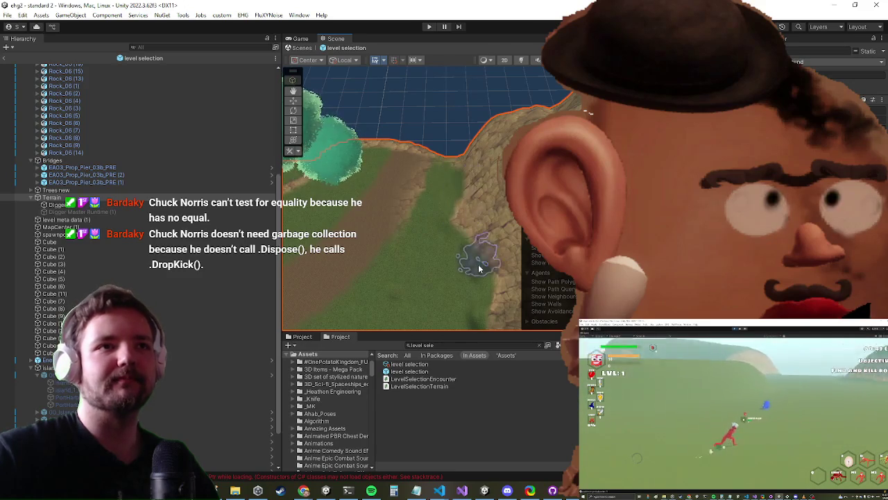
mouse_move(471, 260)
left_mouse_down()
mouse_move(433, 260)
mouse_move(416, 208)
mouse_move(407, 208)
mouse_move(397, 126)
mouse_move(385, 269)
mouse_move(446, 228)
mouse_move(436, 215)
mouse_move(450, 199)
mouse_move(437, 134)
mouse_move(449, 148)
mouse_move(390, 242)
left_mouse_up()
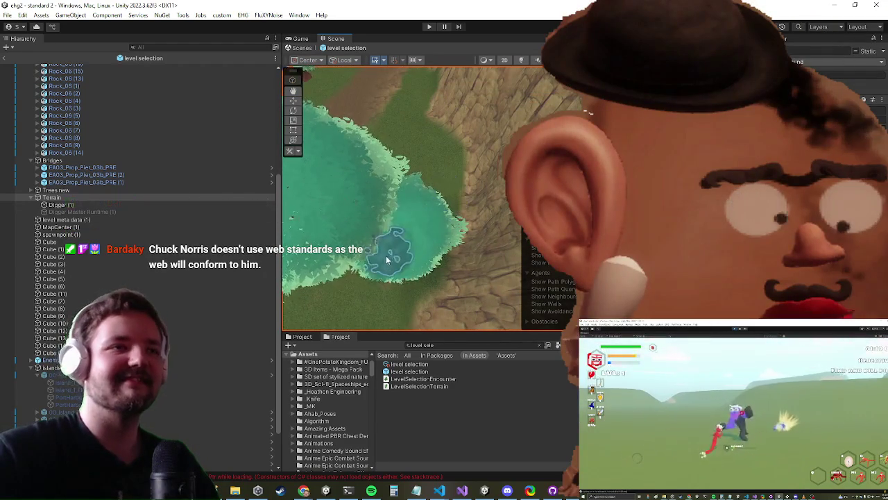
scroll(333, 195, "down", 5)
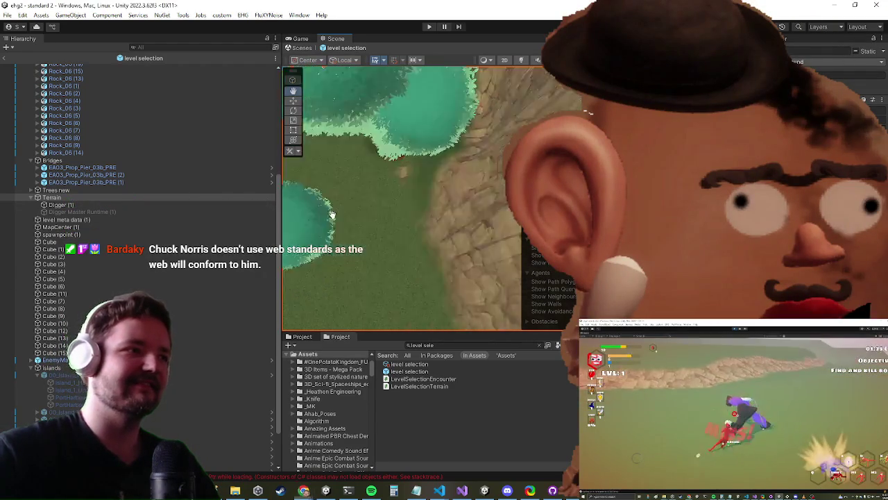
scroll(451, 188, "up", 5)
mouse_move(452, 188)
left_mouse_down()
mouse_move(422, 192)
mouse_move(465, 206)
left_mouse_up()
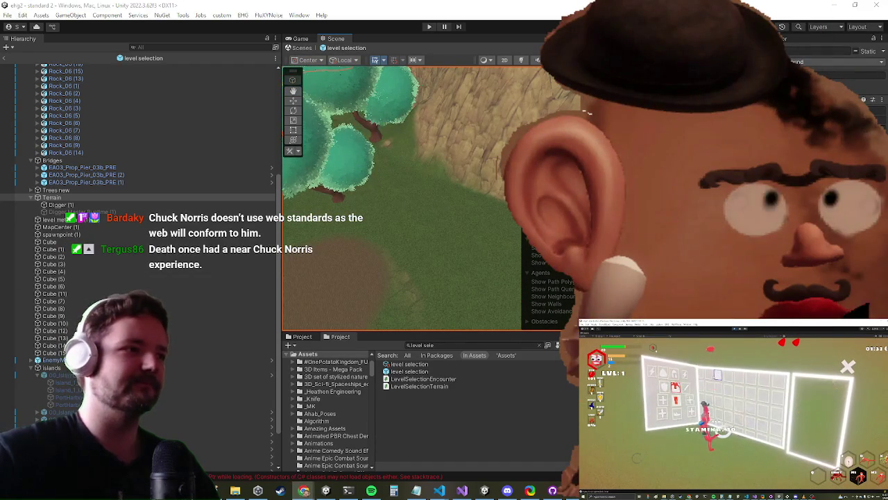
scroll(390, 248, "down", 3)
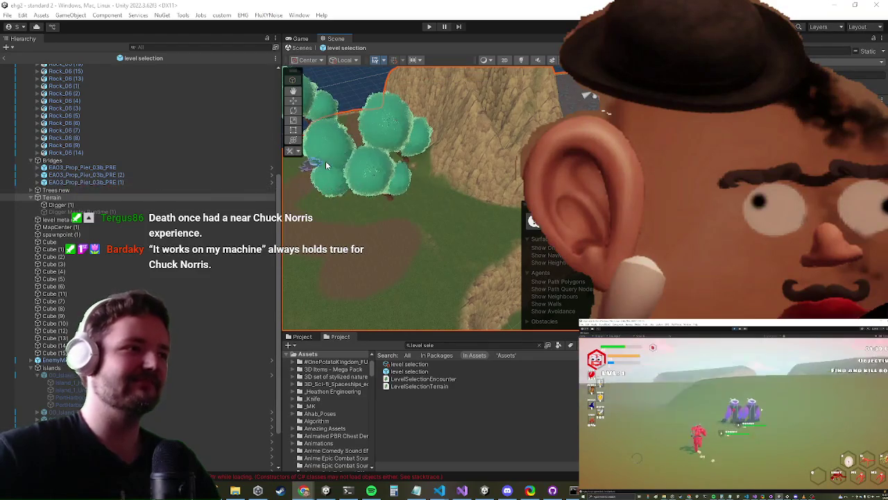
scroll(361, 205, "up", 5)
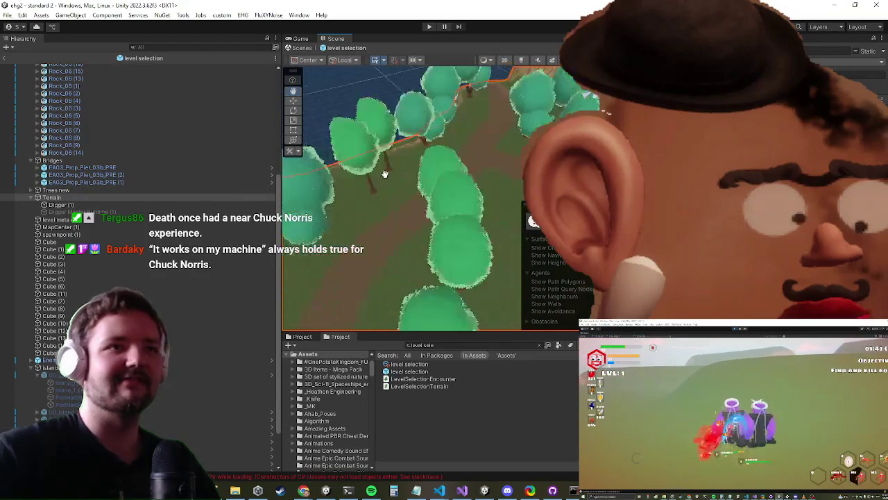
scroll(382, 172, "down", 5)
scroll(367, 222, "up", 5)
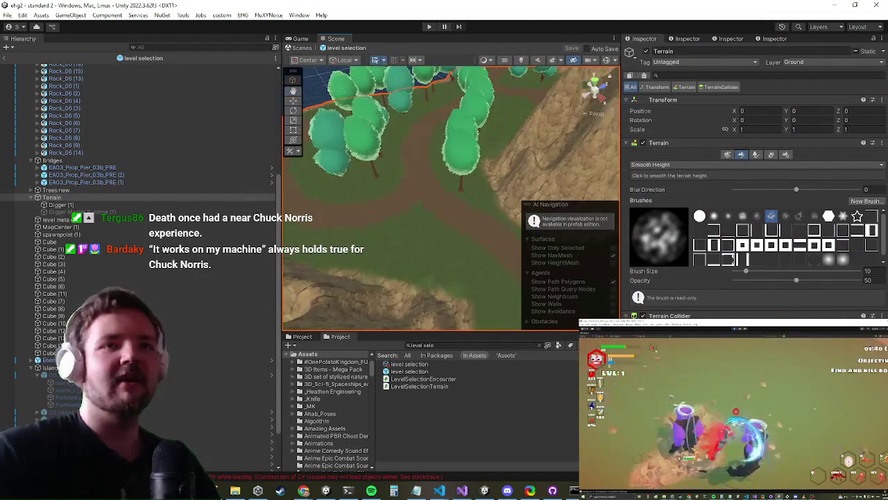
mouse_move(472, 215)
left_mouse_down()
mouse_move(444, 183)
mouse_move(446, 168)
mouse_move(523, 176)
left_mouse_up()
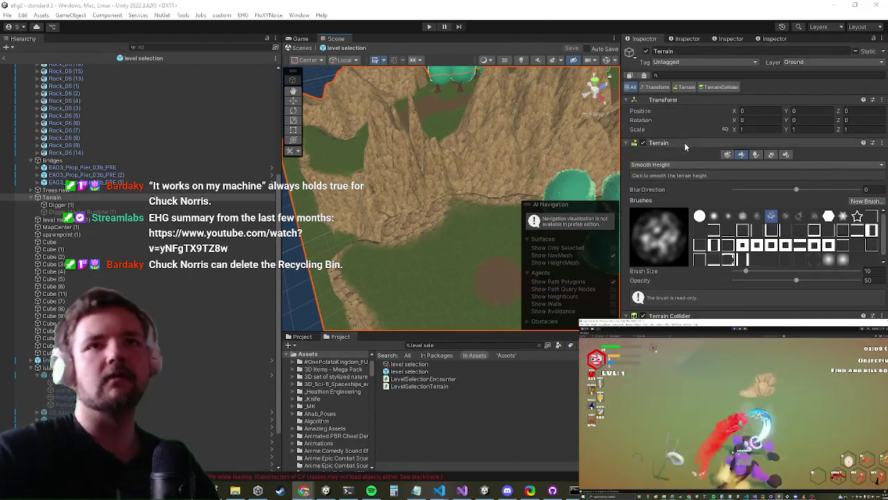
left_click(682, 165)
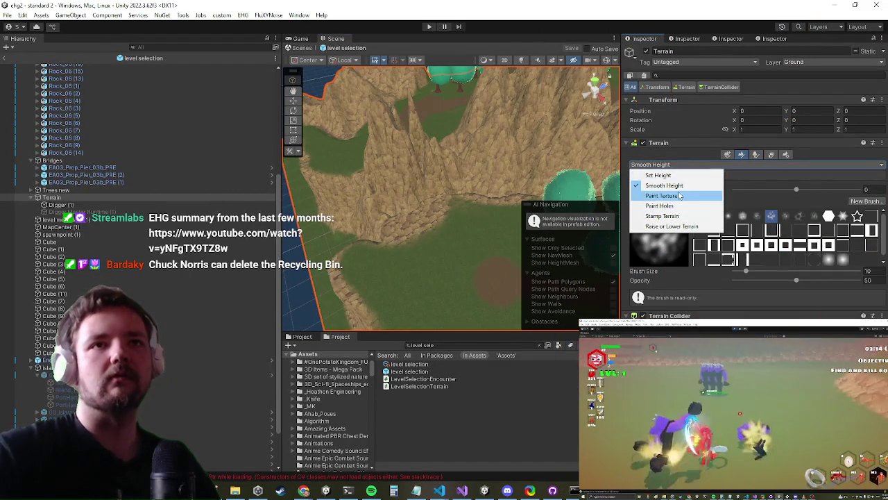
Switch the terrain tool to Paint Texture and move the view to the cliff and trees
left_click(679, 196)
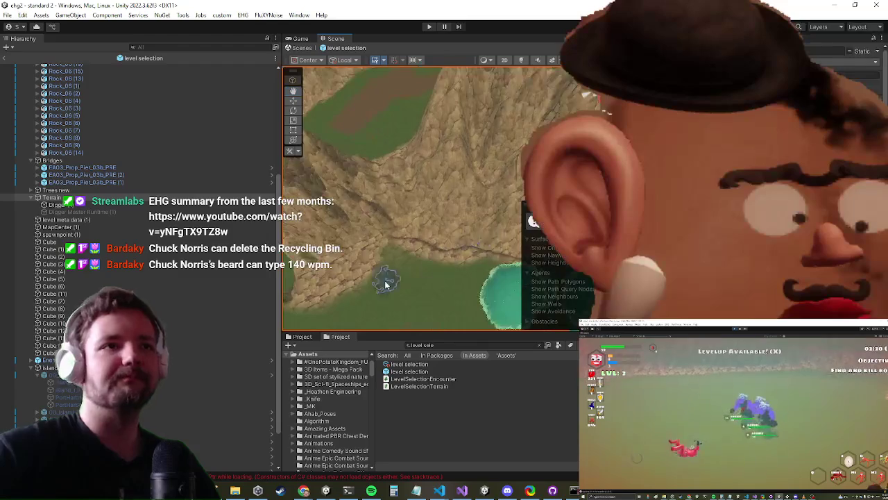
scroll(388, 256, "up", 3)
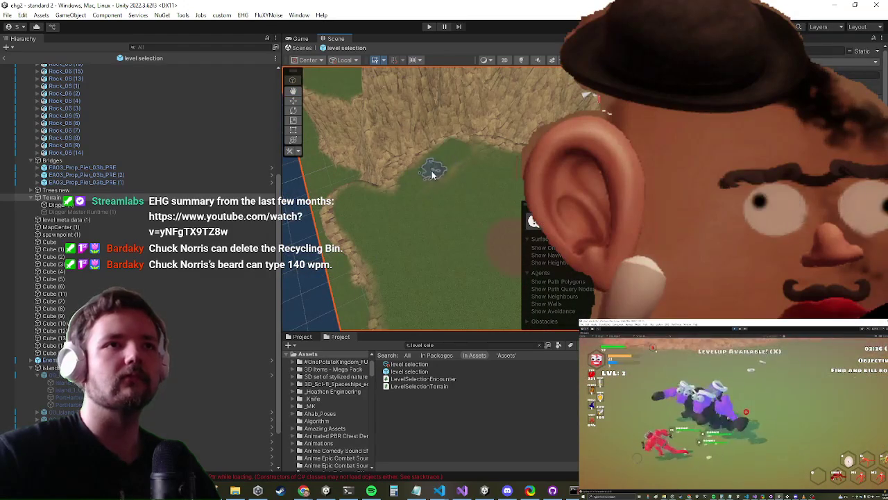
left_click_drag(502, 162, 432, 202)
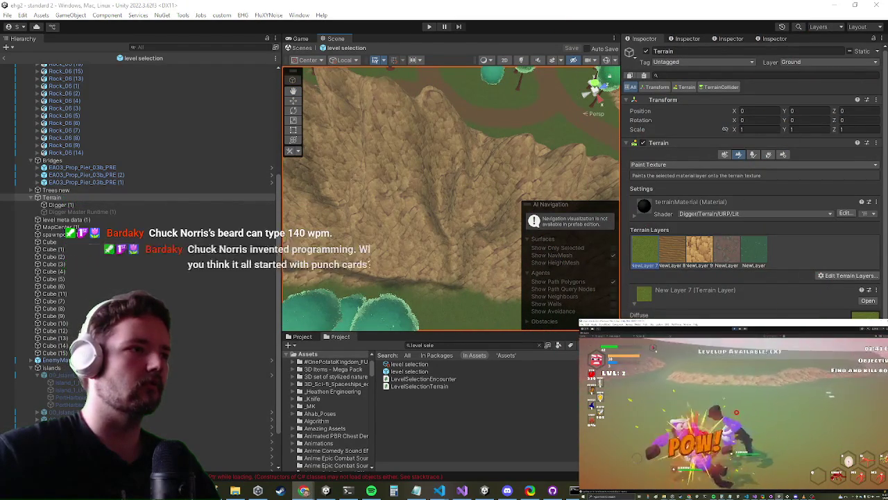
left_click(697, 163)
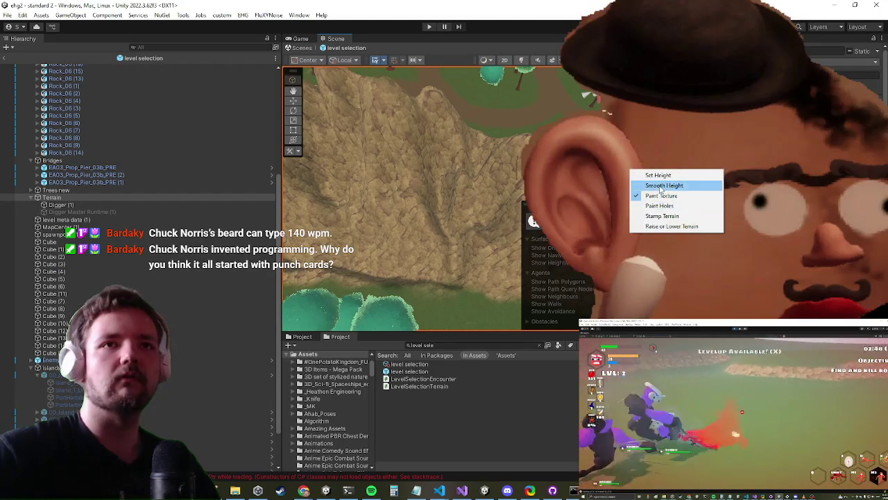
Return to Smooth Height and bring the terrain edge near the wooden bridge into view
left_click(666, 185)
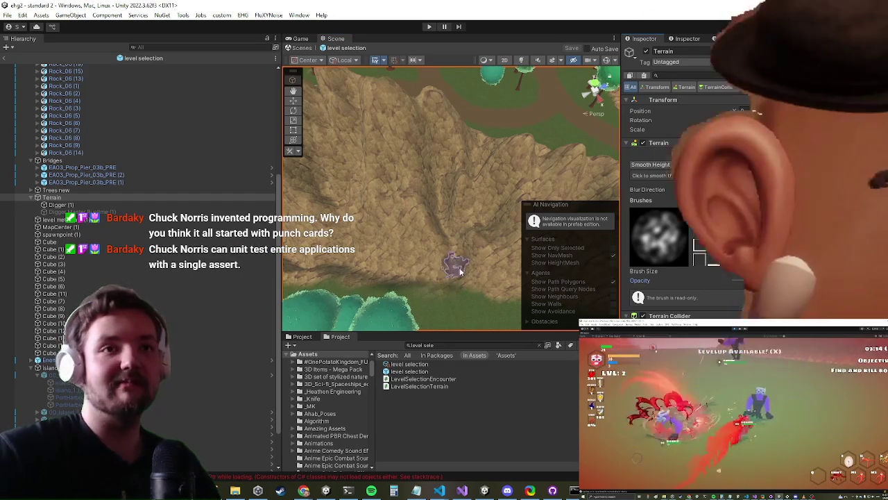
key("f")
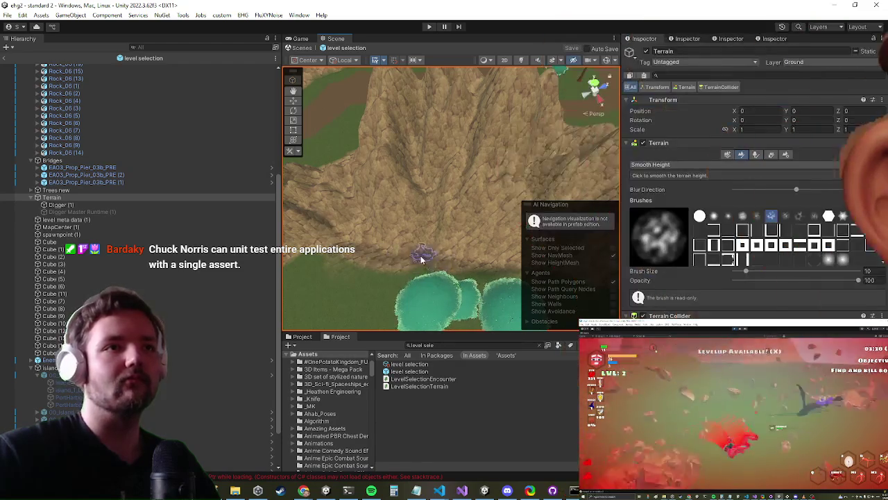
scroll(396, 254, "down", 3)
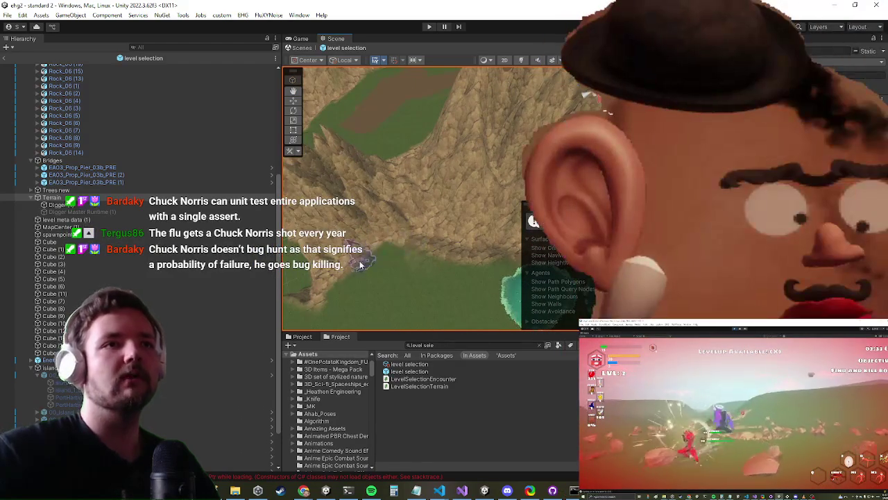
mouse_move(409, 245)
left_mouse_down()
mouse_move(414, 229)
mouse_move(476, 222)
left_mouse_up()
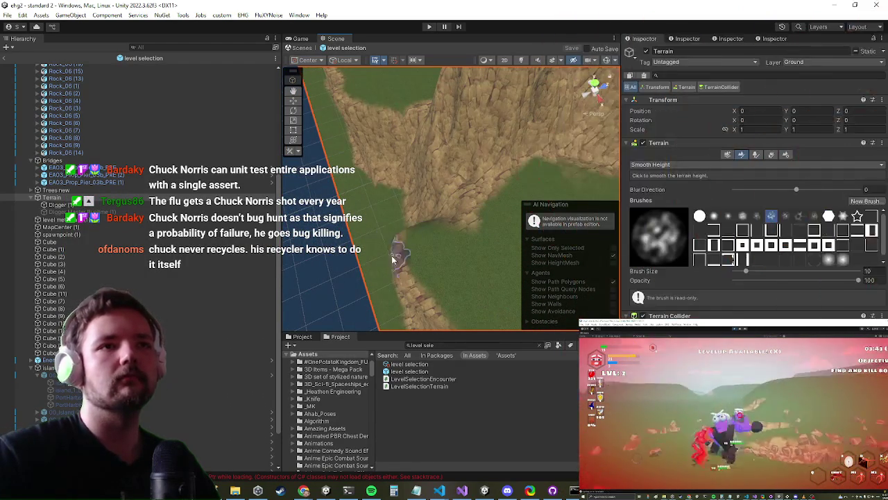
left_click_drag(423, 306, 382, 271)
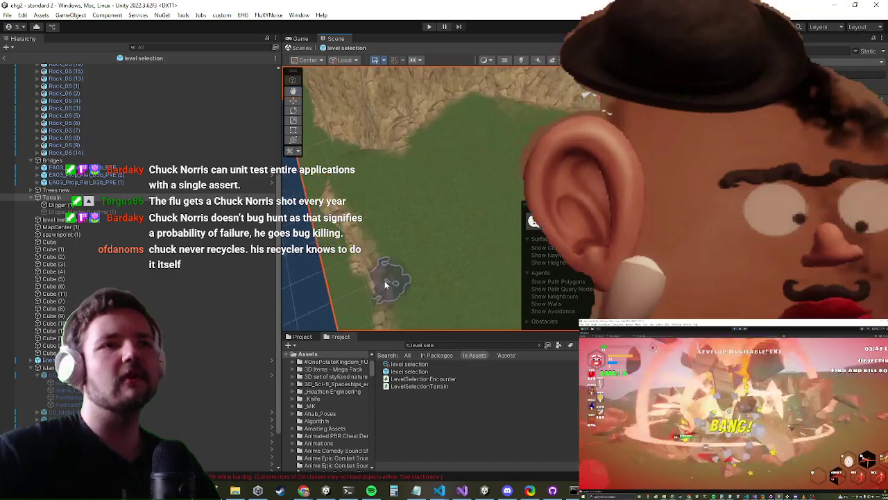
left_click_drag(392, 197, 421, 198)
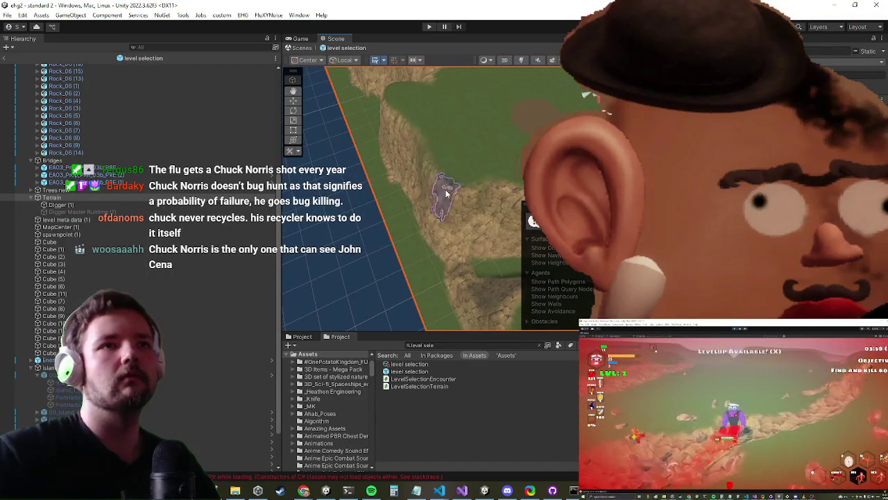
scroll(416, 181, "up", 3)
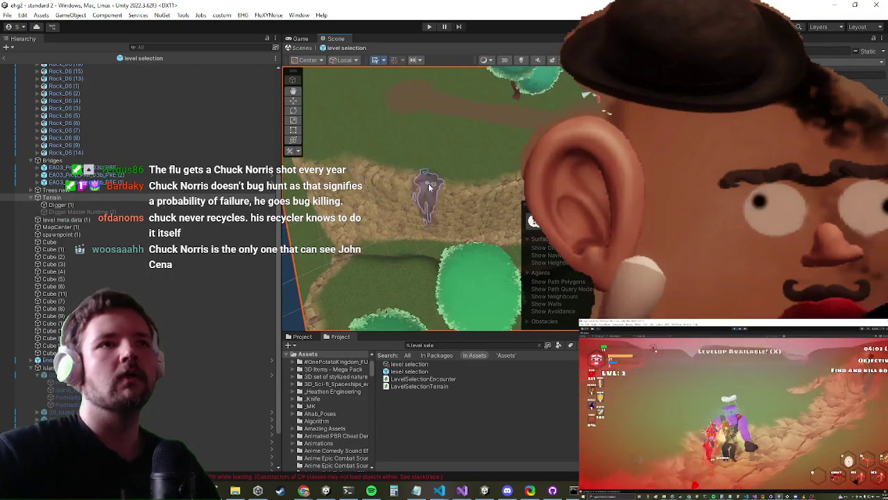
left_click_drag(425, 185, 349, 182)
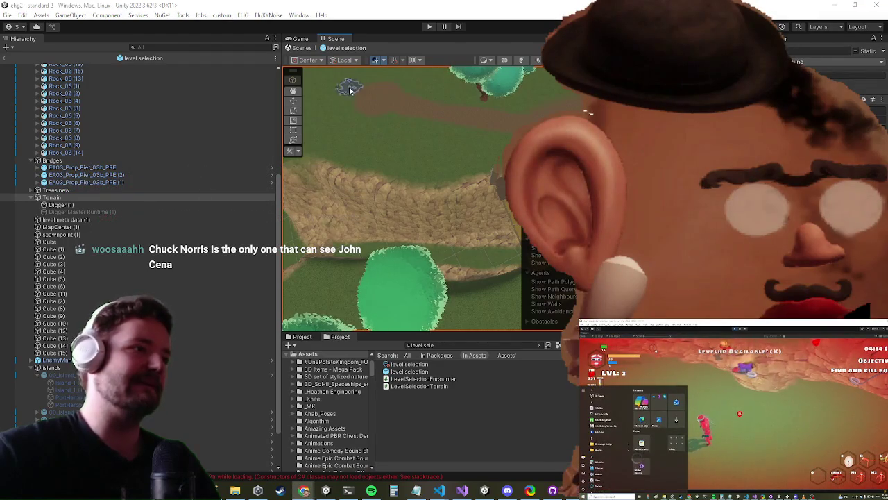
left_click_drag(393, 127, 359, 136)
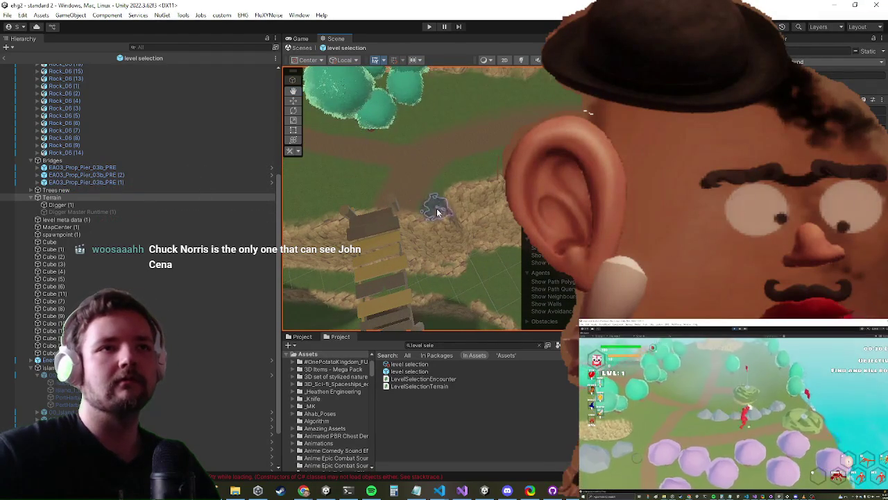
scroll(427, 205, "up", 5)
left_click_drag(426, 213, 407, 195)
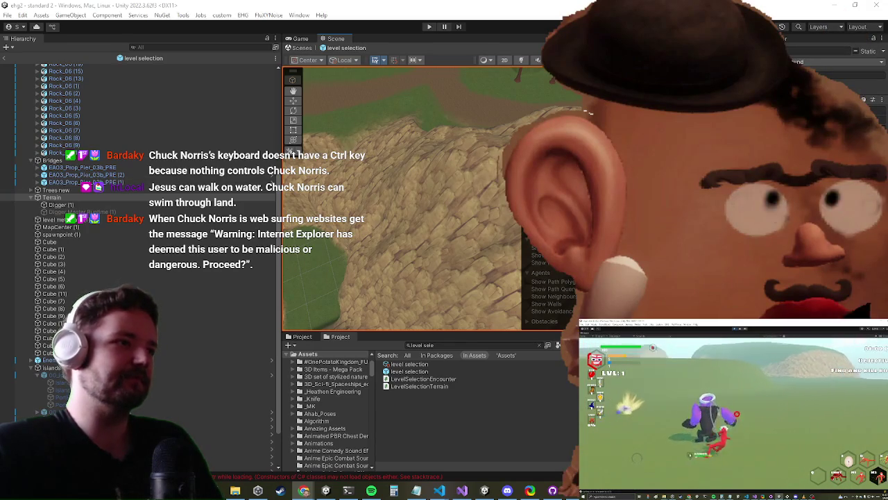
Smooth the dirt terrain's cliff edges with brush opacity raised to 100
scroll(384, 251, "down", 5)
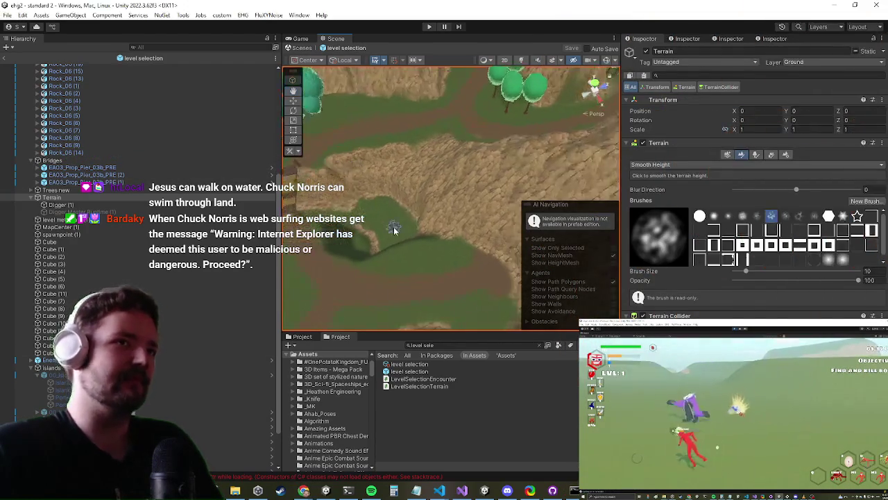
scroll(390, 222, "up", 5)
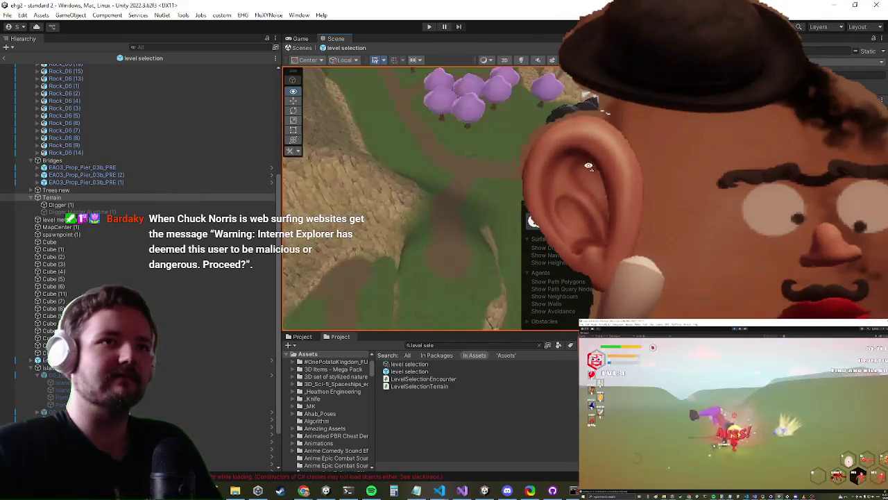
scroll(426, 193, "up", 5)
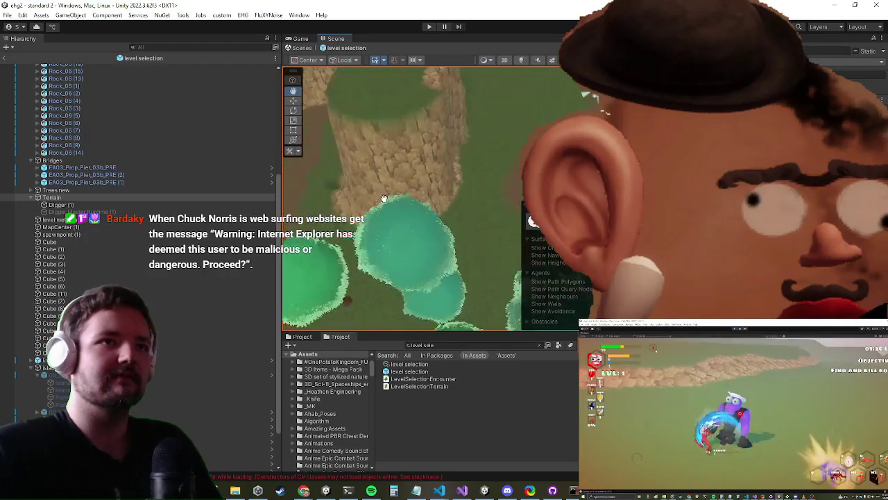
scroll(408, 205, "down", 2)
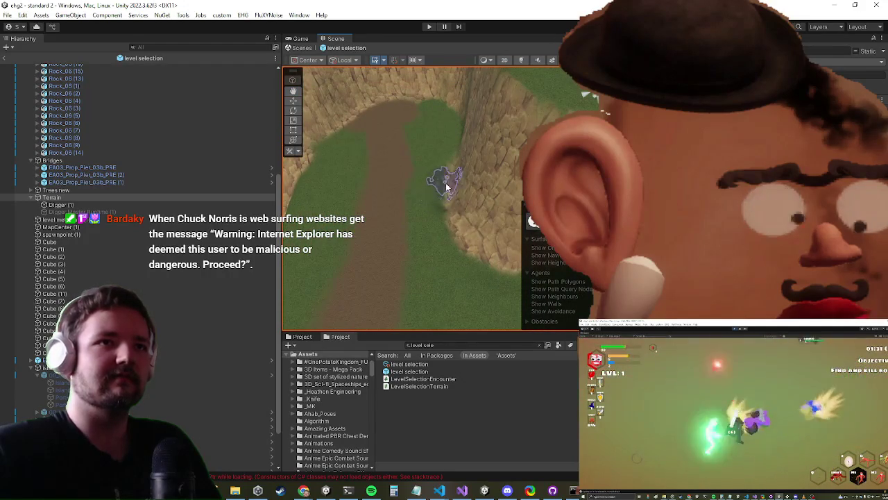
scroll(451, 234, "up", 5)
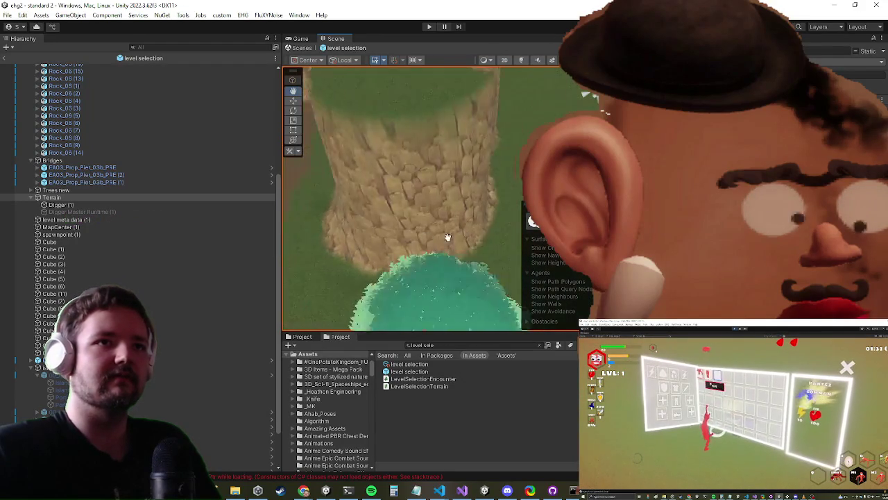
scroll(444, 239, "down", 5)
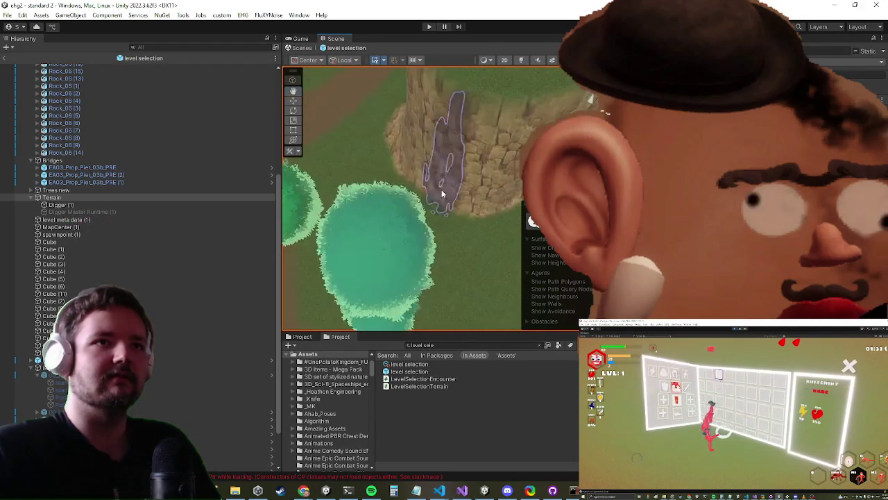
scroll(408, 199, "down", 2)
scroll(381, 193, "up", 6)
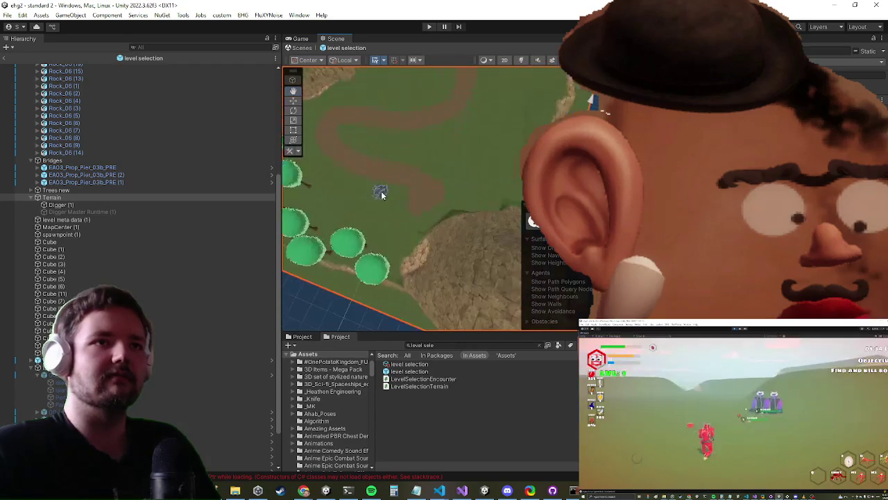
scroll(420, 212, "down", 2)
scroll(424, 208, "up", 4)
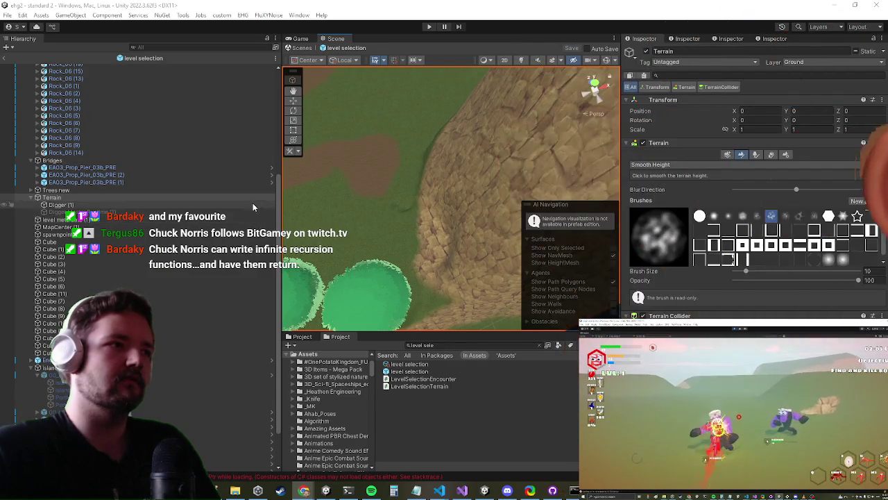
scroll(438, 163, "down", 3)
scroll(378, 161, "up", 5)
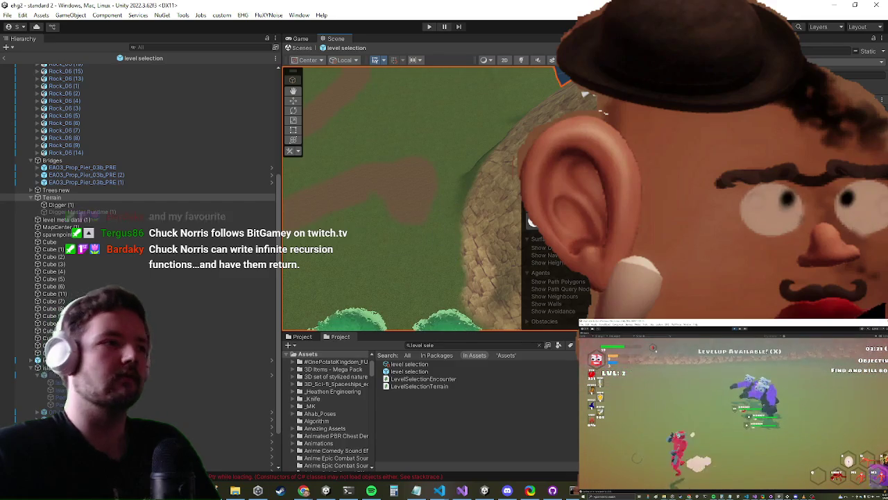
Select Digger (1), pan toward the rock ridge, then reselect the Terrain object
left_click(250, 207)
scroll(382, 201, "up", 5)
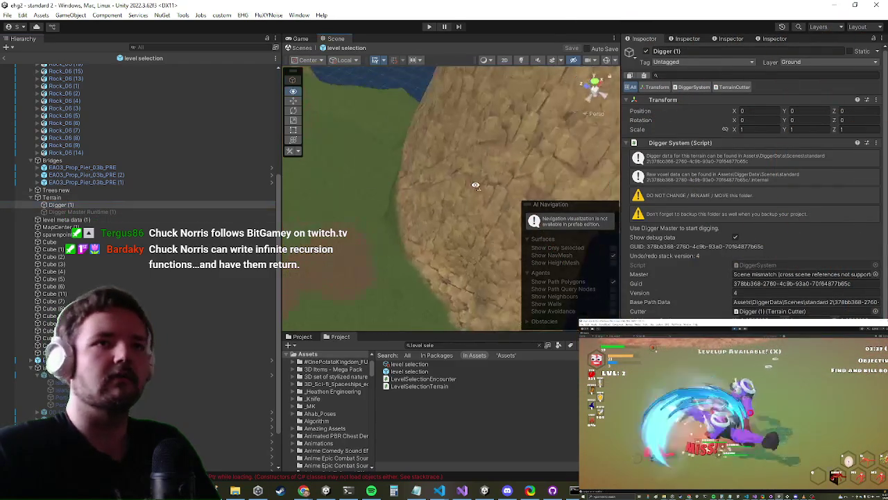
left_click_drag(403, 201, 460, 206)
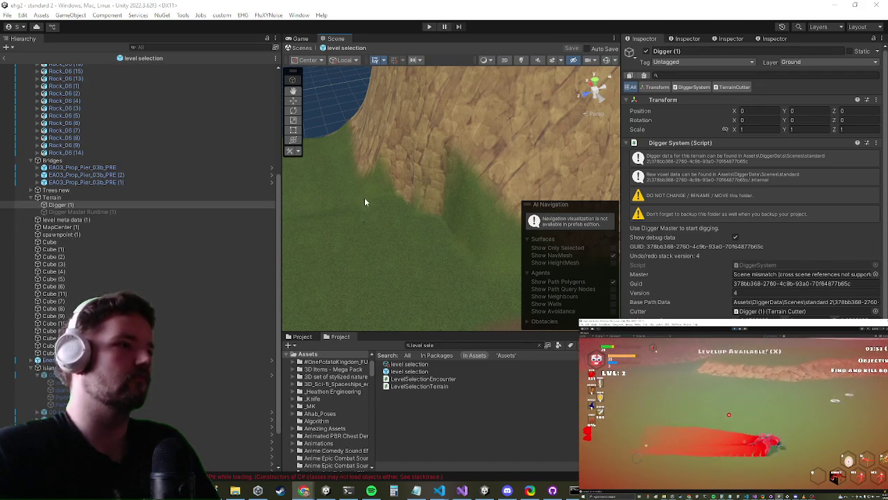
left_click(67, 197)
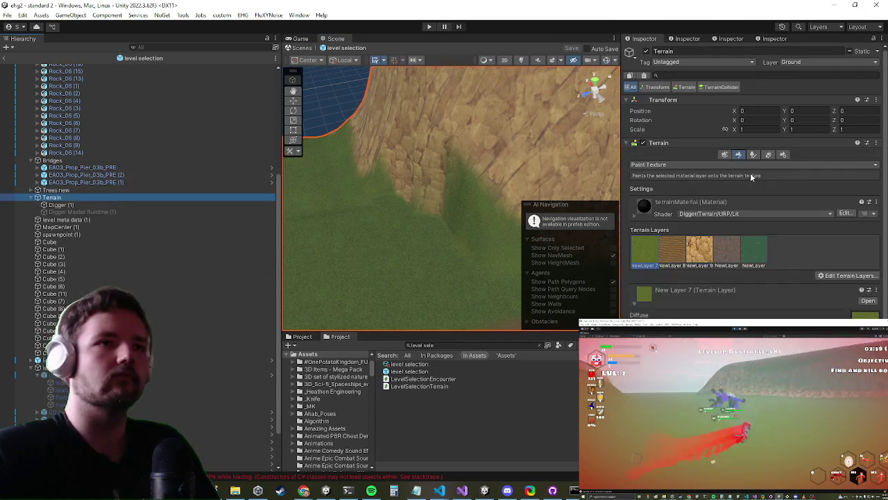
Paint the sandy rock layer NewLayer 9 over the grass along the cliff edge
left_click(699, 250)
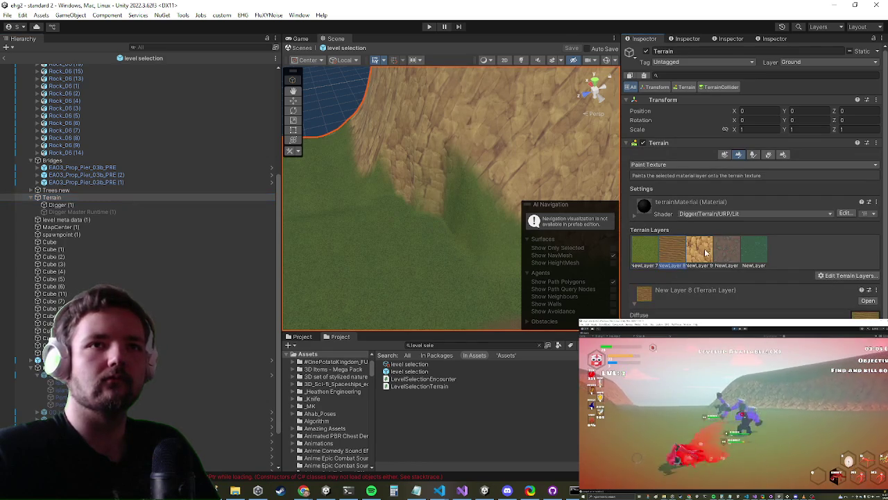
mouse_move(459, 199)
left_mouse_down()
mouse_move(420, 149)
mouse_move(525, 149)
mouse_move(535, 159)
left_mouse_up()
scroll(517, 181, "up", 2)
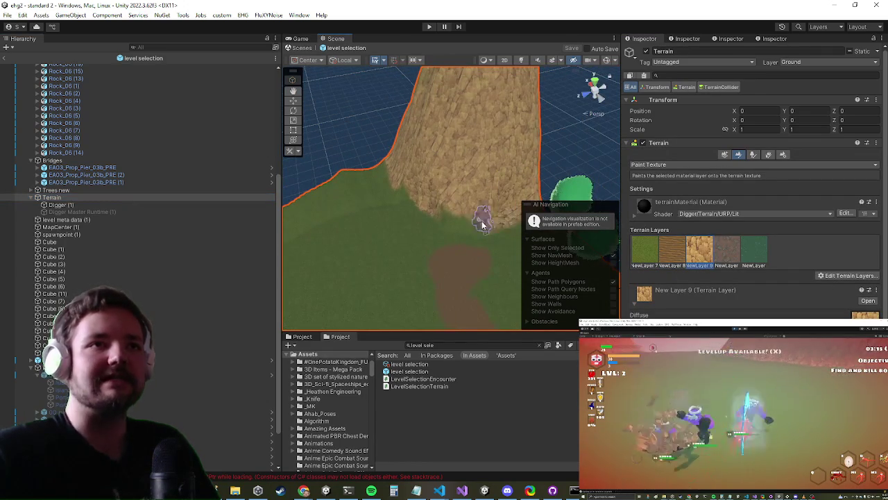
left_click_drag(487, 224, 443, 208)
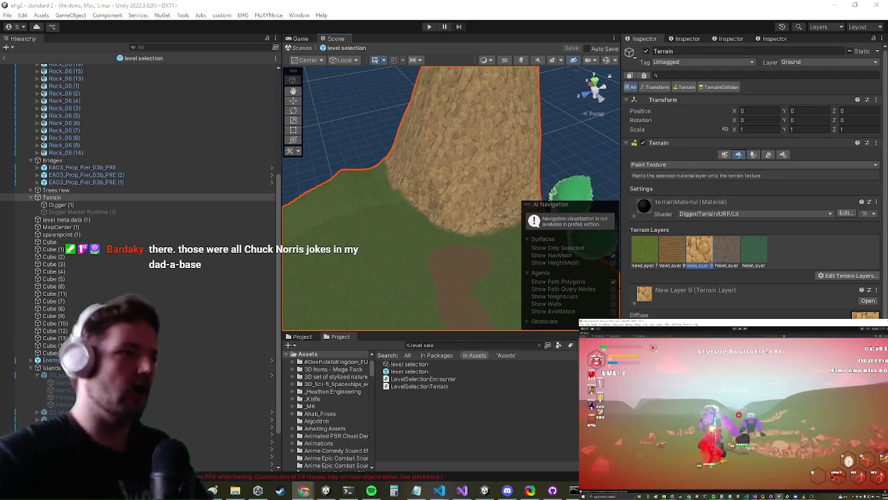
Move the view along the terrain edge to the wooden bridge and select the green New Layer 7
mouse_move(355, 254)
left_mouse_down()
mouse_move(382, 228)
mouse_move(406, 228)
mouse_move(387, 224)
mouse_move(410, 198)
mouse_move(470, 184)
mouse_move(390, 200)
mouse_move(426, 173)
mouse_move(446, 174)
mouse_move(410, 174)
mouse_move(447, 206)
mouse_move(467, 192)
mouse_move(458, 186)
mouse_move(437, 212)
mouse_move(426, 179)
mouse_move(448, 192)
mouse_move(462, 185)
mouse_move(432, 149)
left_mouse_up()
scroll(482, 208, "down", 3)
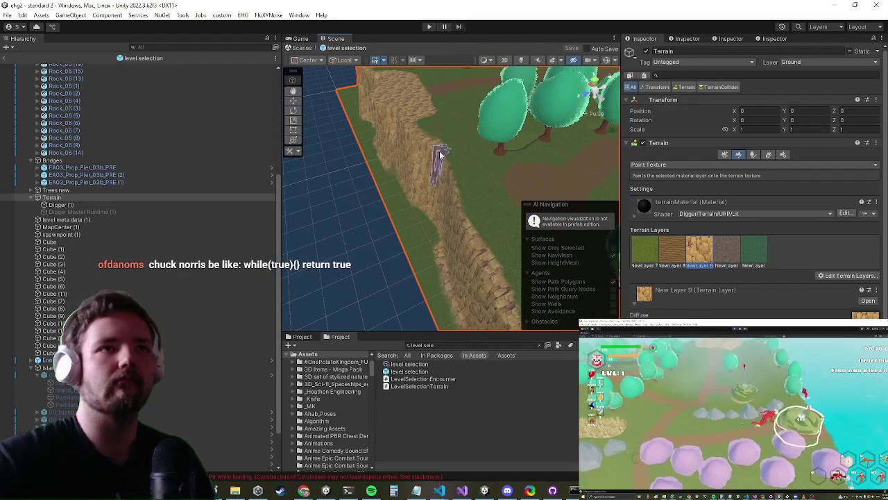
scroll(438, 148, "down", 5)
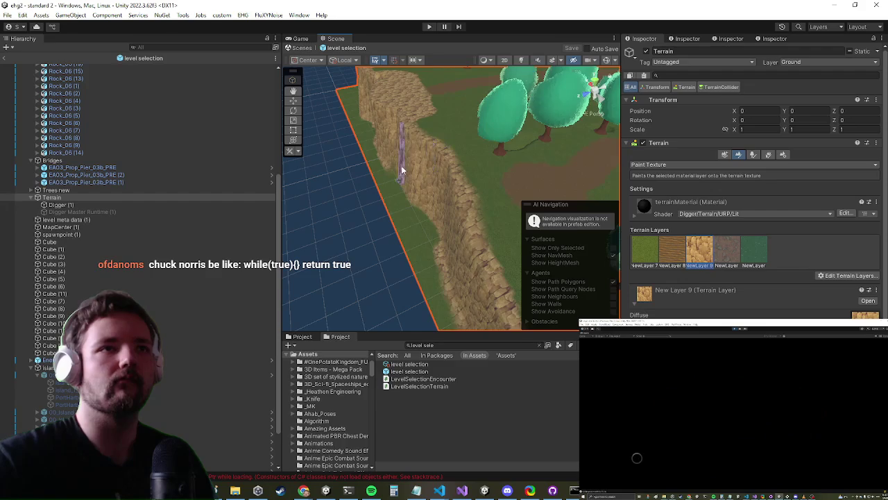
scroll(430, 179, "up", 4)
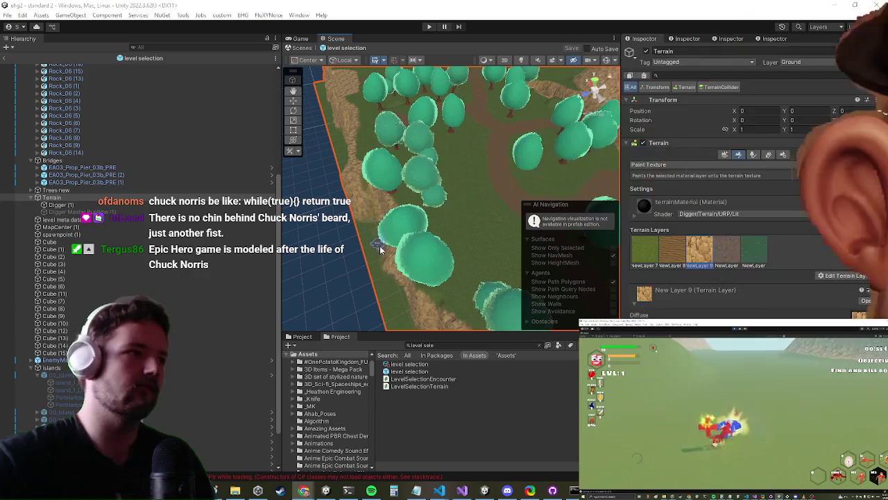
scroll(395, 267, "up", 5)
scroll(378, 251, "down", 5)
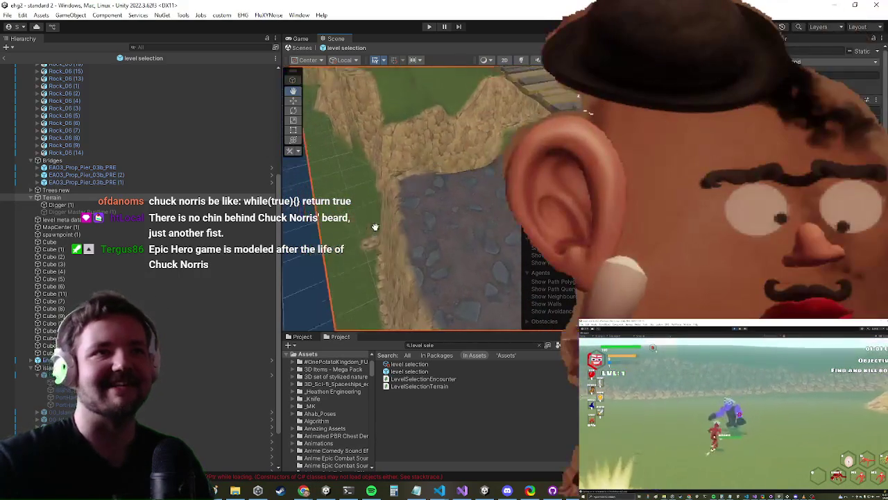
scroll(378, 251, "up", 4)
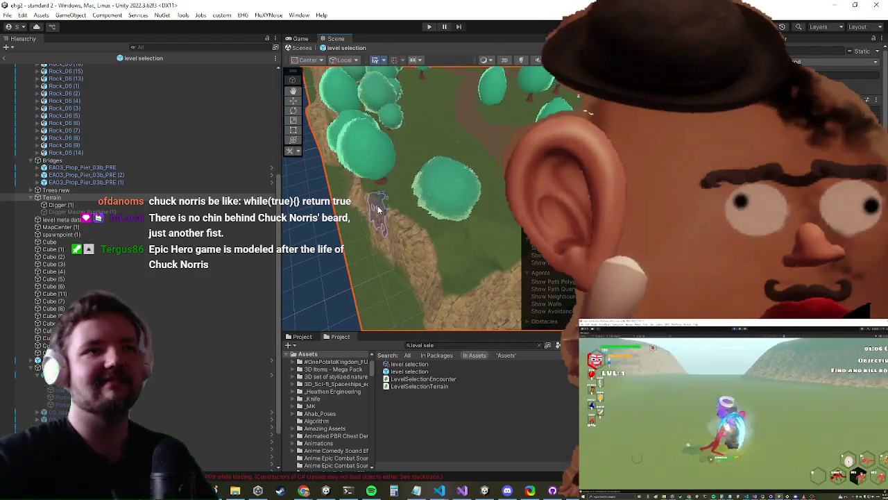
left_click_drag(422, 228, 416, 180)
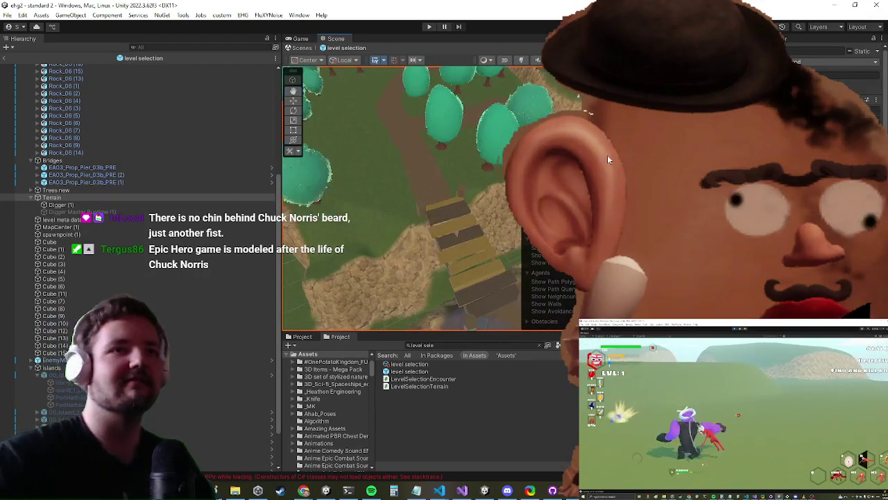
left_click_drag(444, 208, 616, 232)
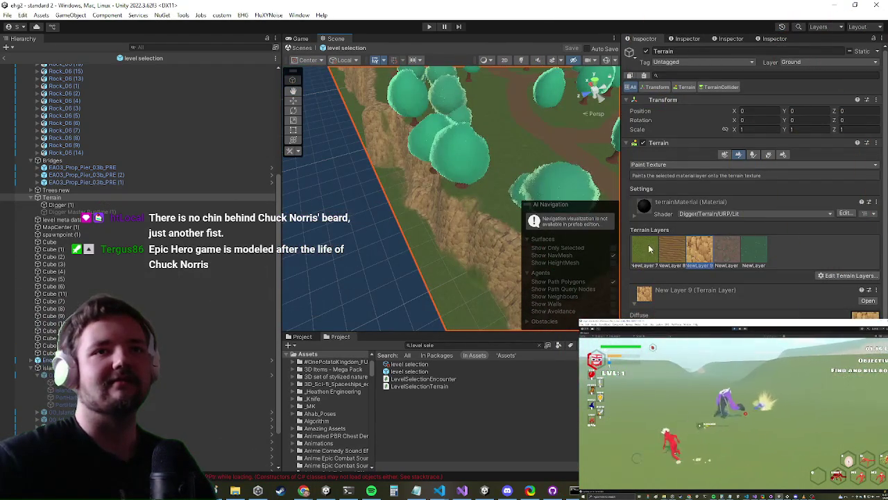
left_click(652, 249)
left_click(673, 165)
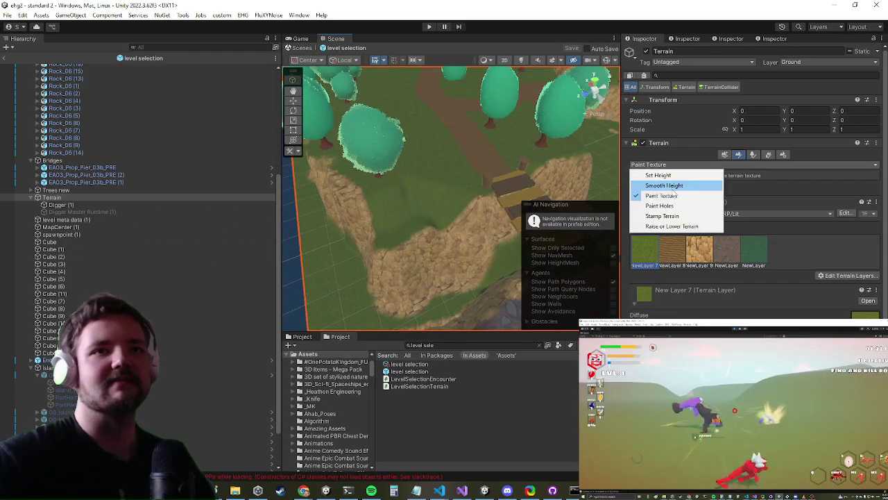
Switch to Smooth Height, then leave the level selection prefab for the standard 2 scene
left_click(675, 186)
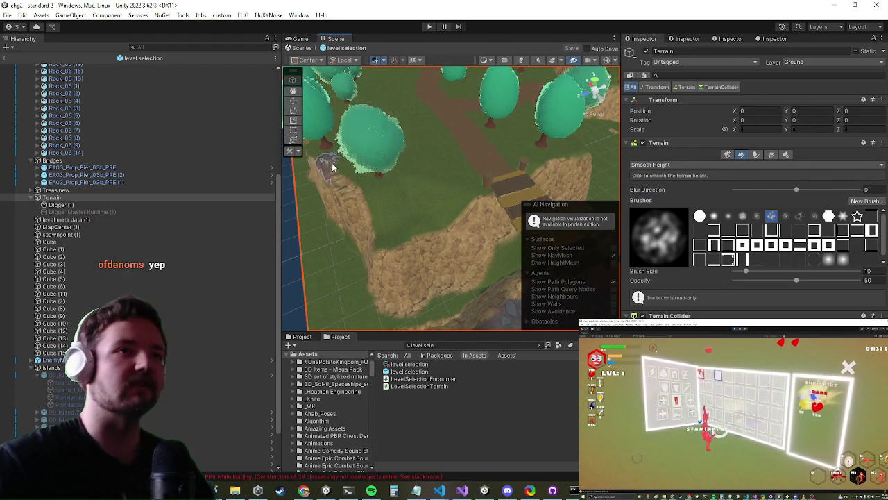
mouse_move(427, 158)
left_mouse_down()
mouse_move(407, 158)
mouse_move(399, 202)
left_mouse_up()
scroll(400, 201, "down", 3)
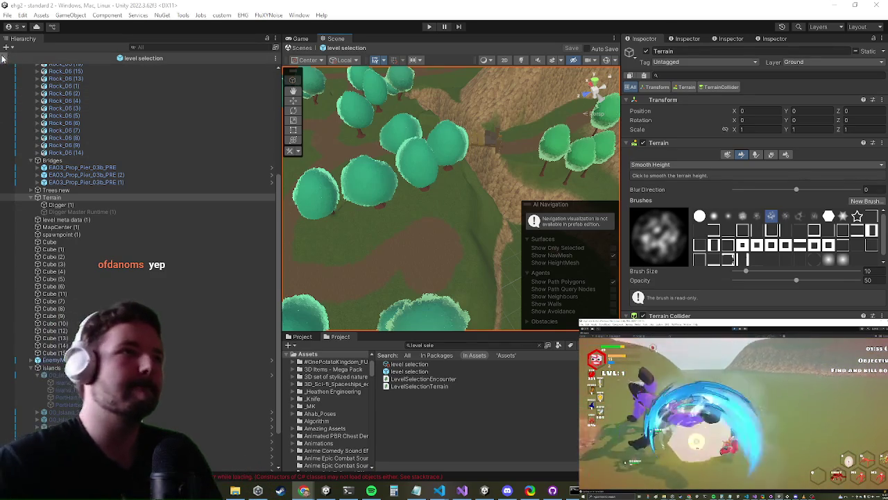
left_click(5, 60)
left_click(6, 60)
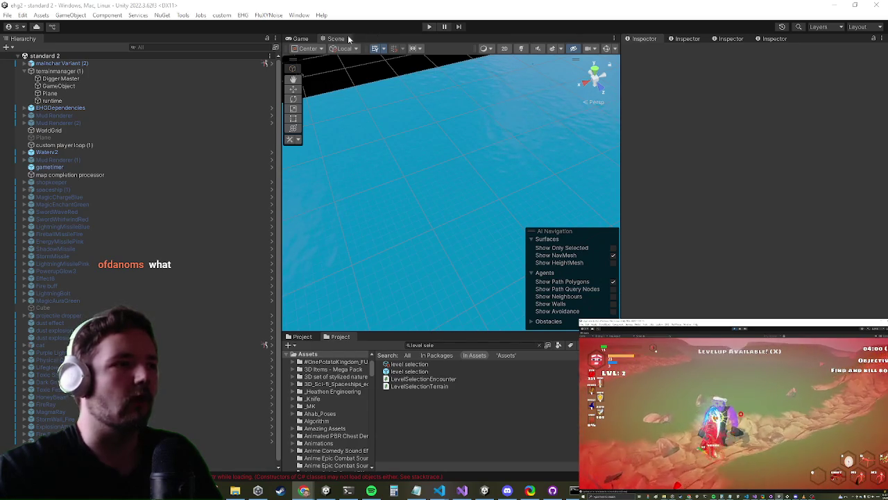
Play-test the level by running the character toward the flag and purple trees, stop, and select the level selection prefab
left_click(430, 27)
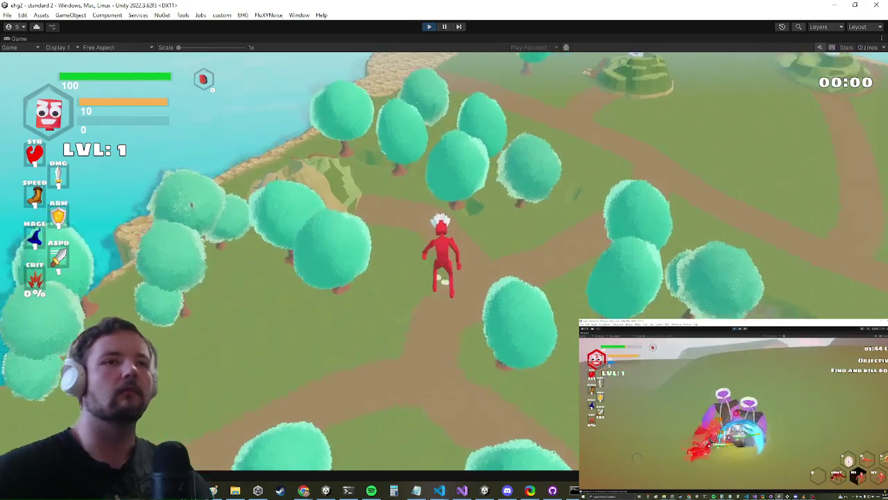
key("d")
key("w")
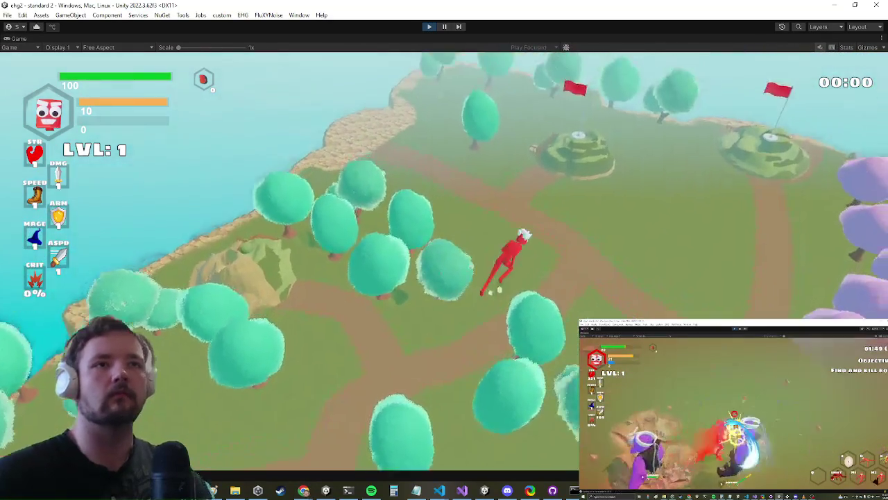
key("w")
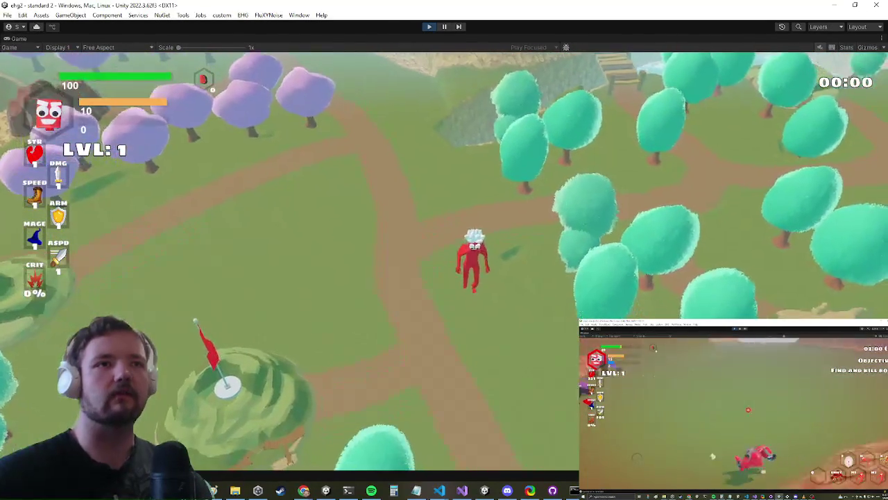
key("ctrl+p")
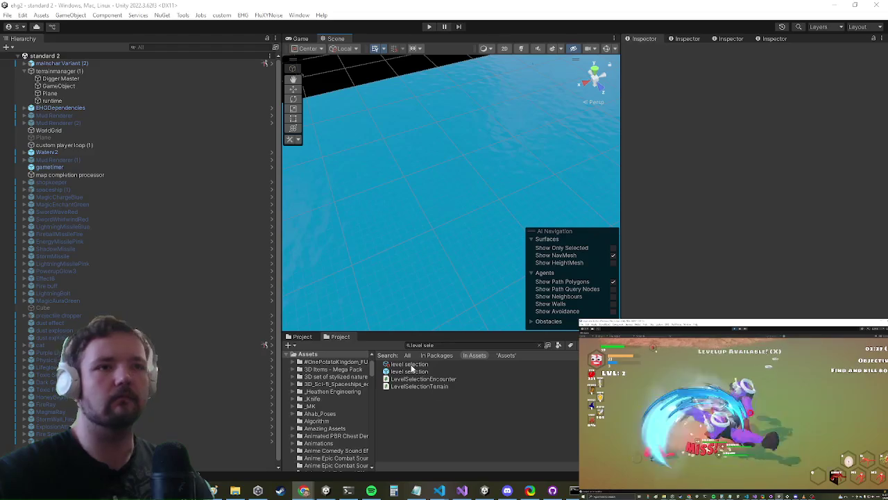
left_click(401, 372)
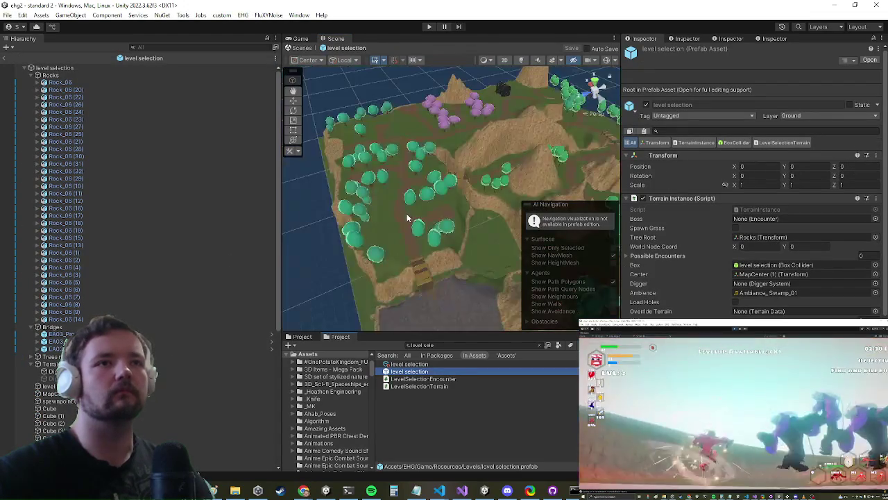
Select the Terrain and smooth the terrain height along the path with Smooth Height
mouse_move(408, 218)
left_mouse_down()
mouse_move(358, 201)
mouse_move(388, 208)
mouse_move(380, 199)
mouse_move(455, 184)
mouse_move(446, 174)
mouse_move(483, 130)
mouse_move(402, 192)
left_mouse_up()
scroll(380, 199, "up", 5)
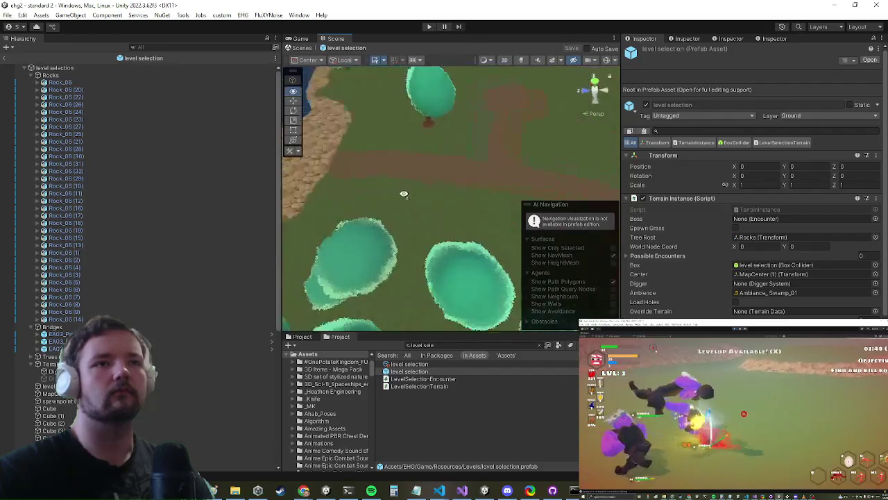
scroll(403, 192, "down", 3)
scroll(405, 196, "up", 2)
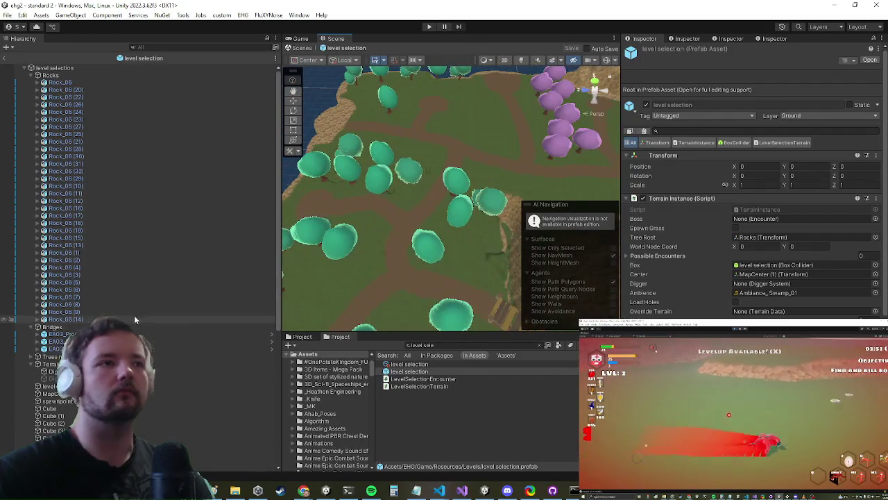
scroll(111, 195, "down", 2)
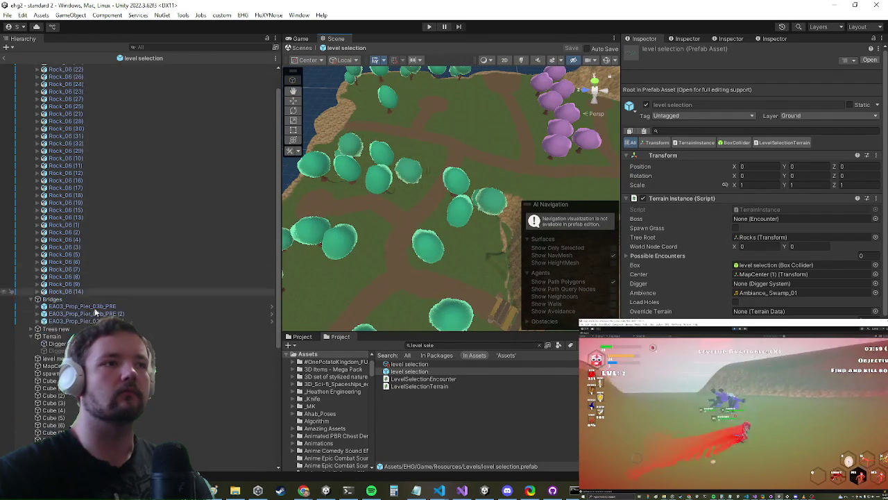
left_click(52, 336)
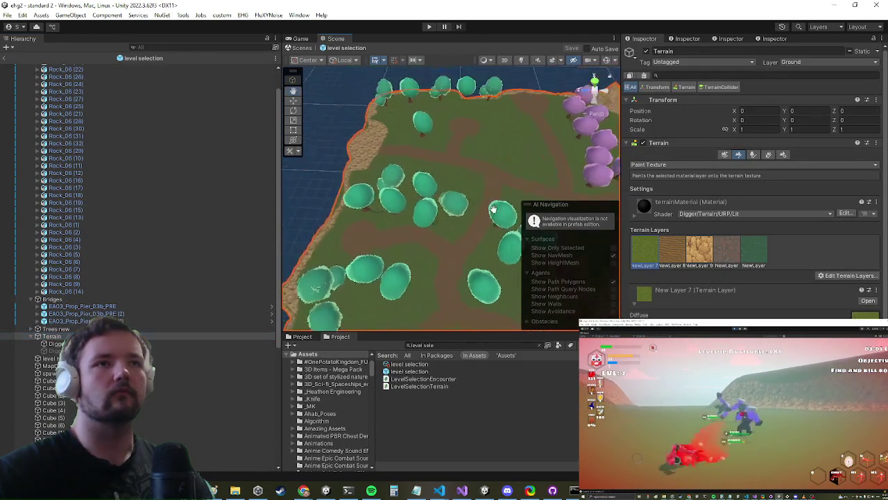
scroll(491, 208, "up", 8)
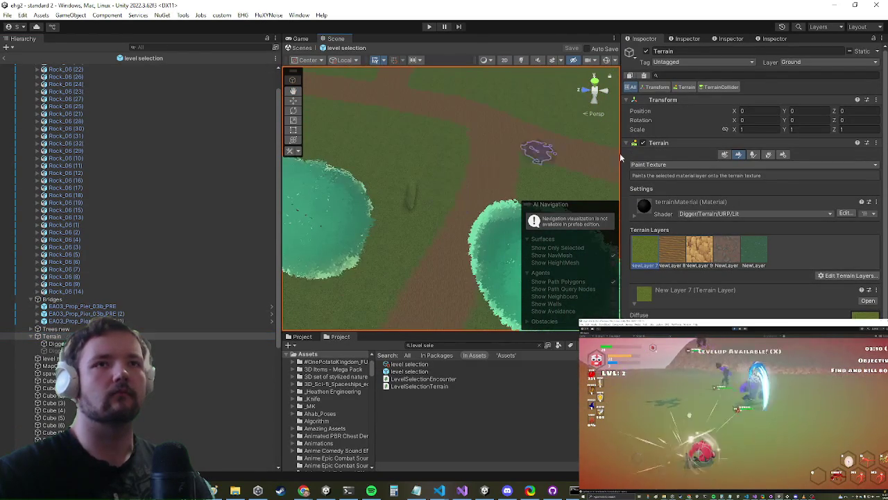
left_click(666, 164)
left_click(666, 184)
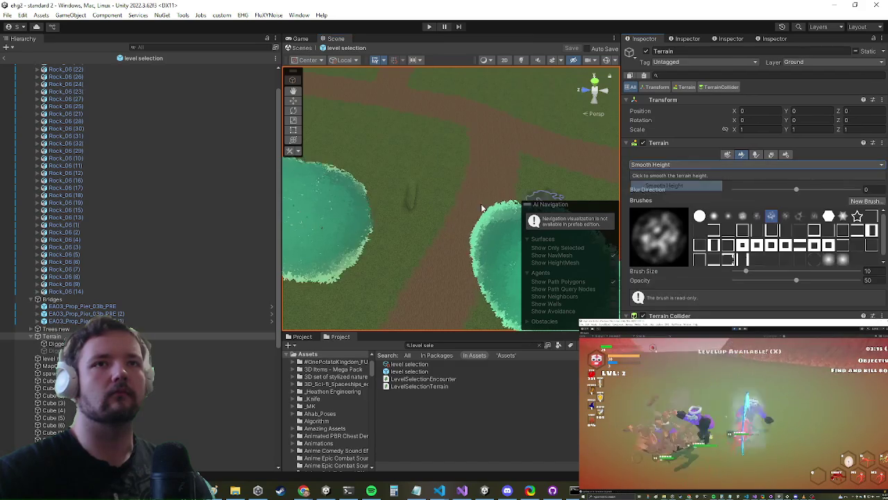
mouse_move(407, 174)
left_mouse_down()
mouse_move(410, 198)
mouse_move(406, 180)
left_mouse_up()
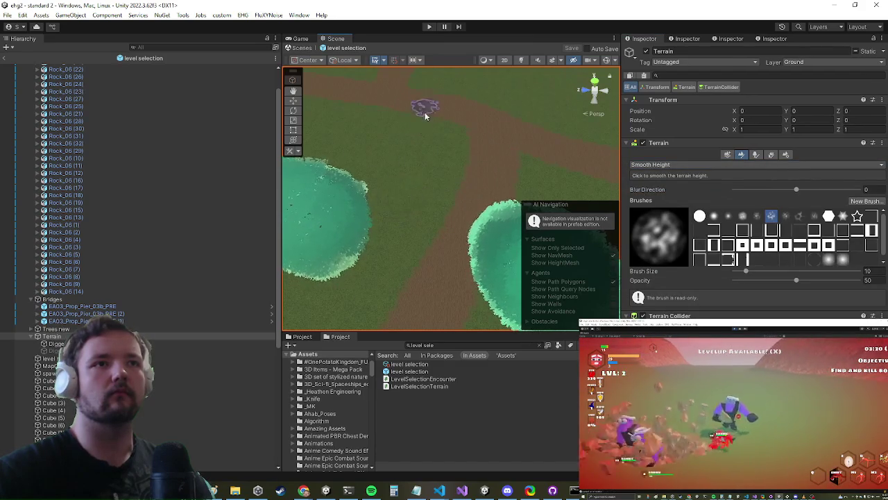
Pull the view back and switch the terrain tool back to Paint Texture
scroll(426, 109, "down", 8)
mouse_move(425, 109)
left_mouse_down("alt")
mouse_move(407, 195)
mouse_move(396, 199)
left_mouse_up("alt")
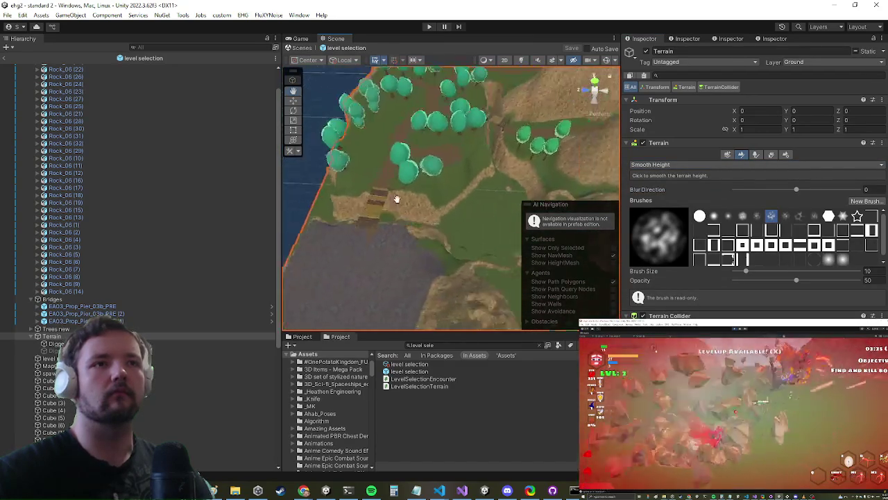
scroll(396, 198, "up", 5)
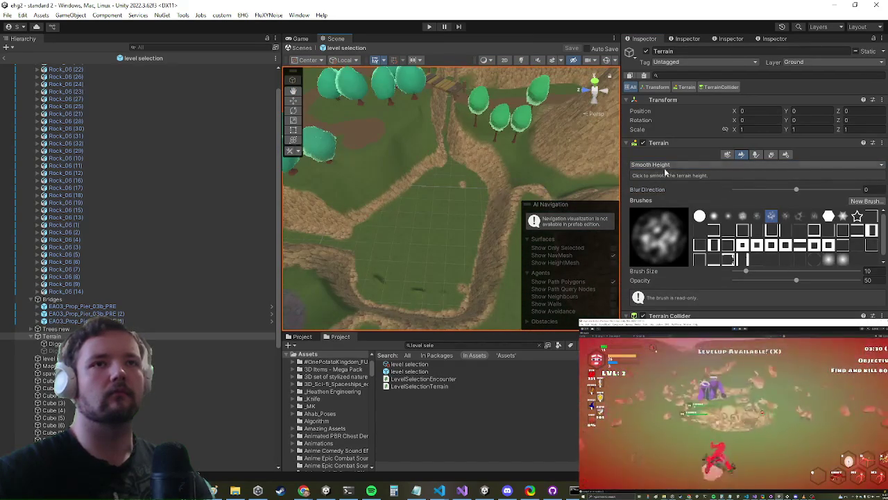
left_click(665, 167)
left_click(680, 197)
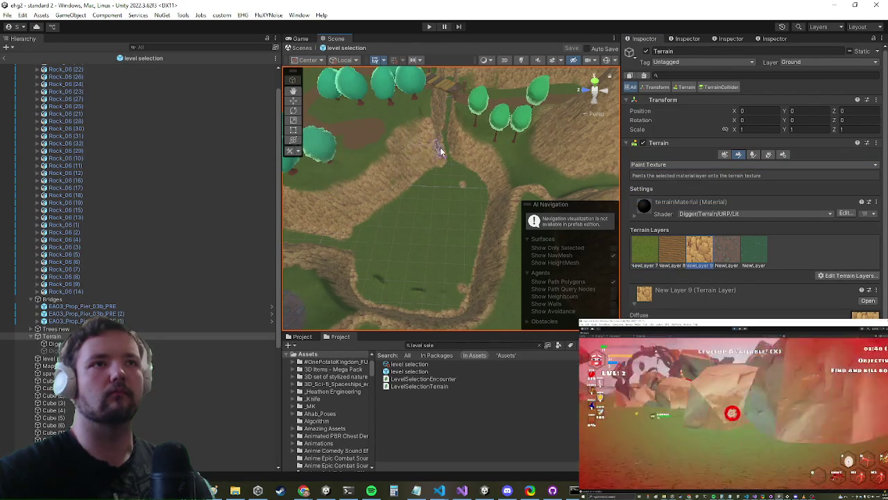
Pan and zoom the view over the terrain around the bridge, trees and path
mouse_move(414, 129)
left_mouse_down()
mouse_move(416, 192)
mouse_move(403, 134)
left_mouse_up()
scroll(409, 139, "up", 5)
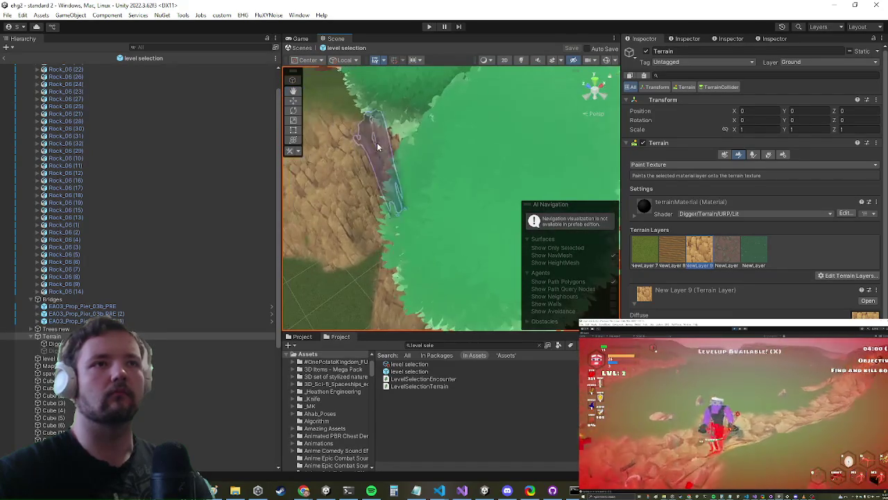
scroll(377, 146, "down", 5)
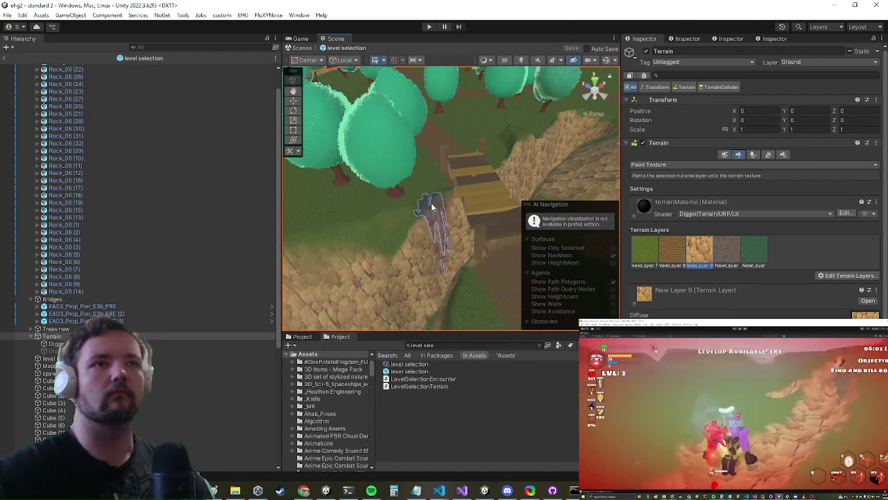
scroll(376, 249, "down", 4)
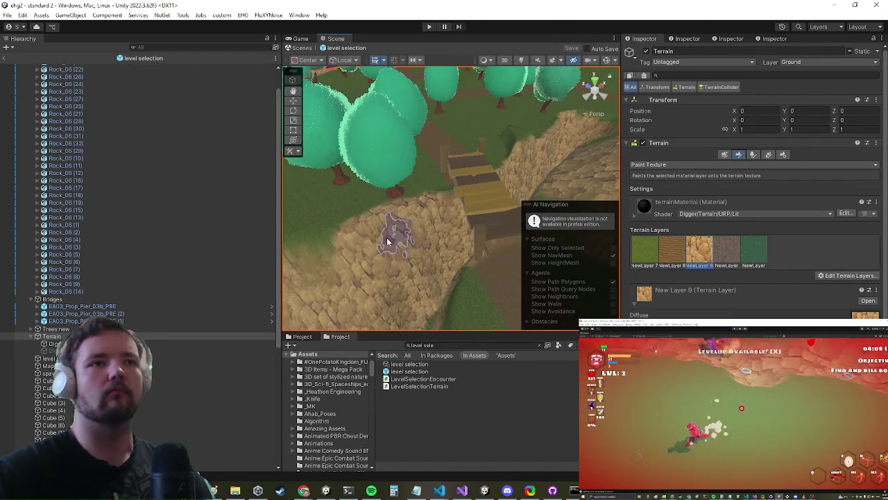
mouse_move(367, 248)
left_mouse_down()
mouse_move(405, 230)
mouse_move(388, 227)
mouse_move(460, 201)
mouse_move(403, 204)
mouse_move(463, 155)
mouse_move(442, 163)
mouse_move(477, 189)
left_mouse_up()
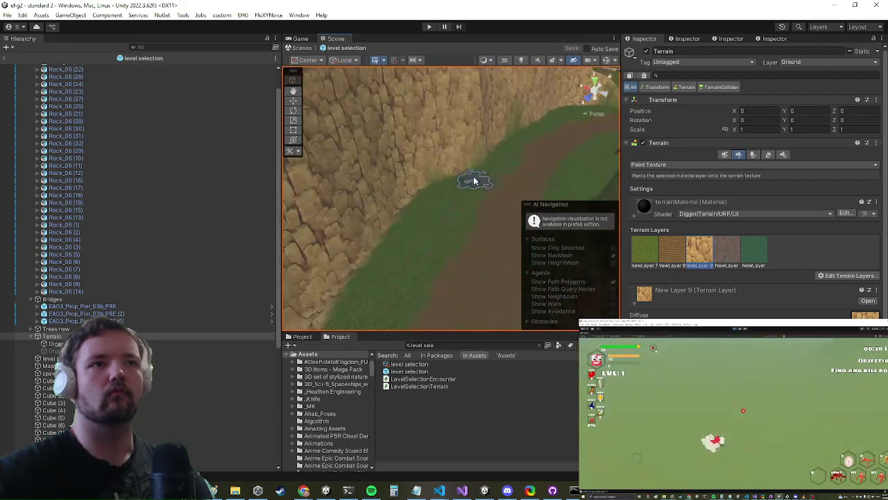
scroll(390, 234, "down", 5)
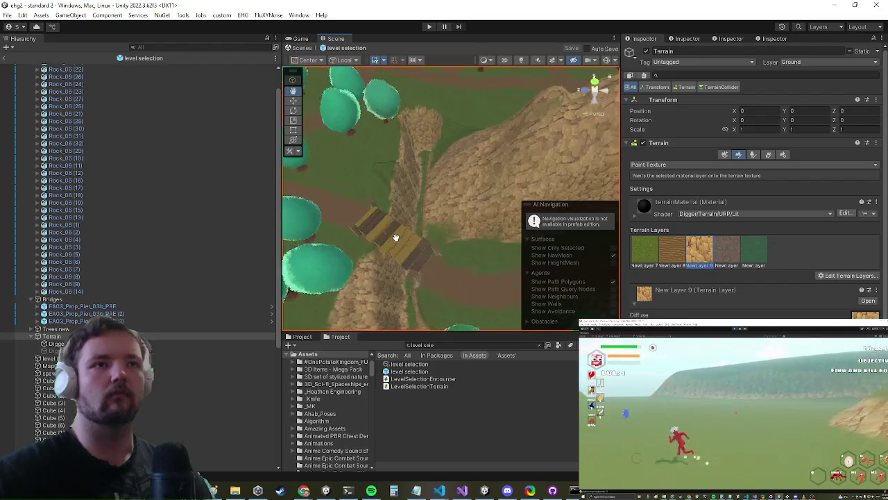
mouse_move(434, 202)
left_mouse_down()
mouse_move(390, 170)
mouse_move(460, 156)
left_mouse_up()
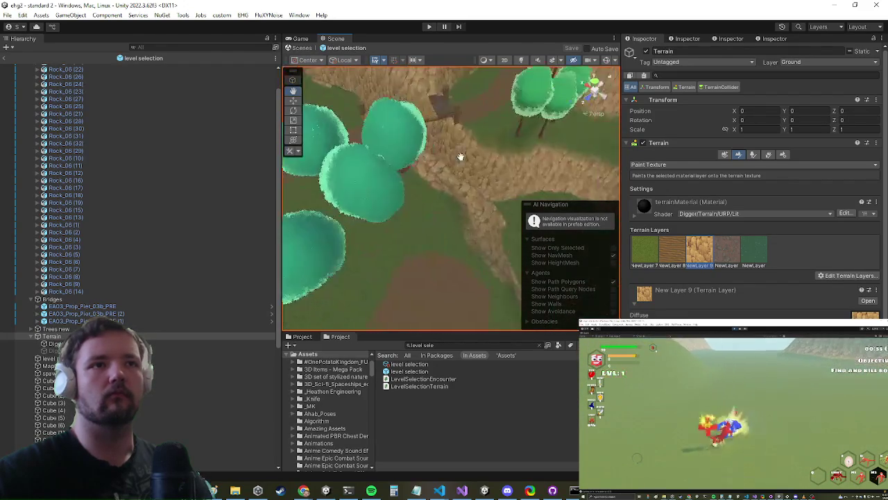
scroll(460, 157, "down", 8)
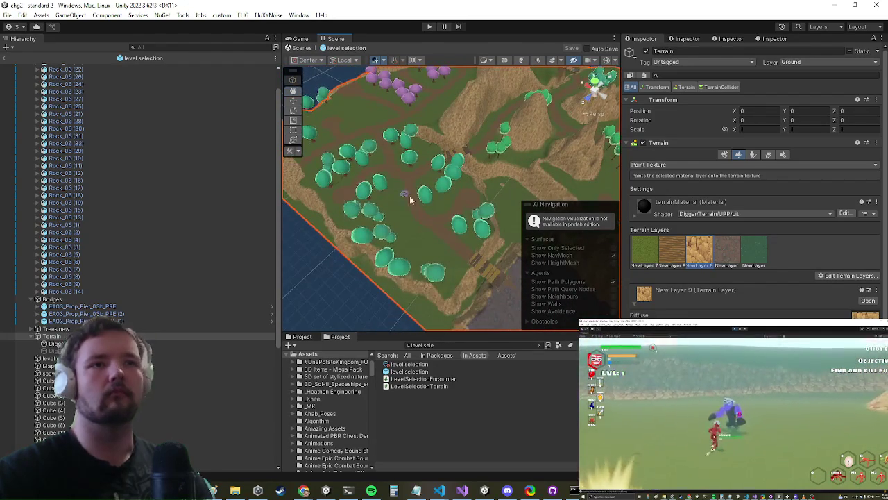
scroll(404, 198, "up", 5)
scroll(420, 132, "up", 3)
Switch the terrain tool to Set Height with a target height of 30
left_click(690, 165)
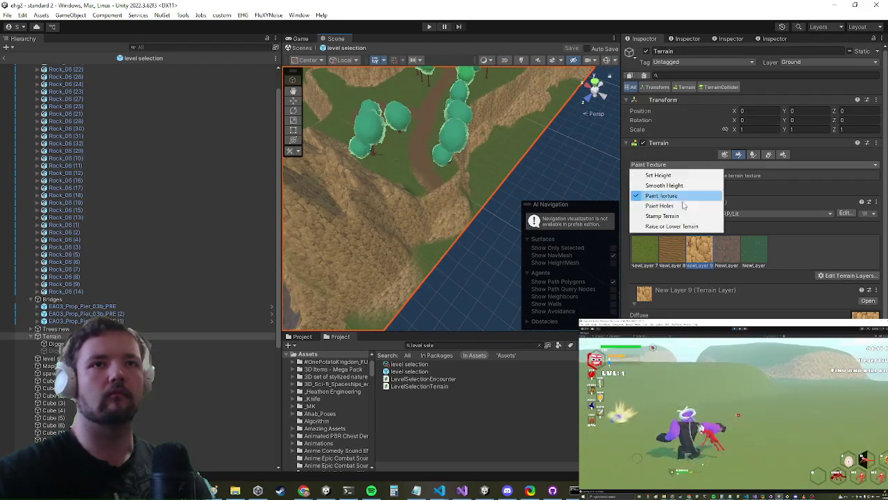
left_click(663, 175)
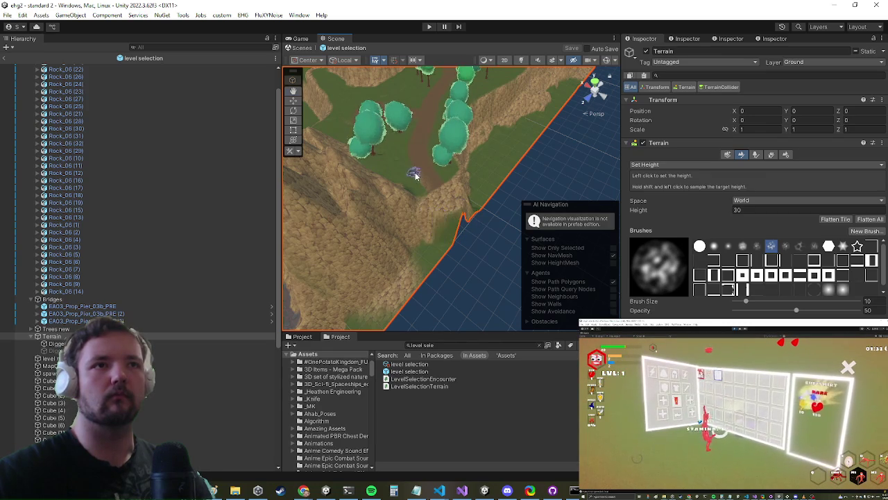
scroll(414, 177, "up", 3)
scroll(474, 205, "up", 2)
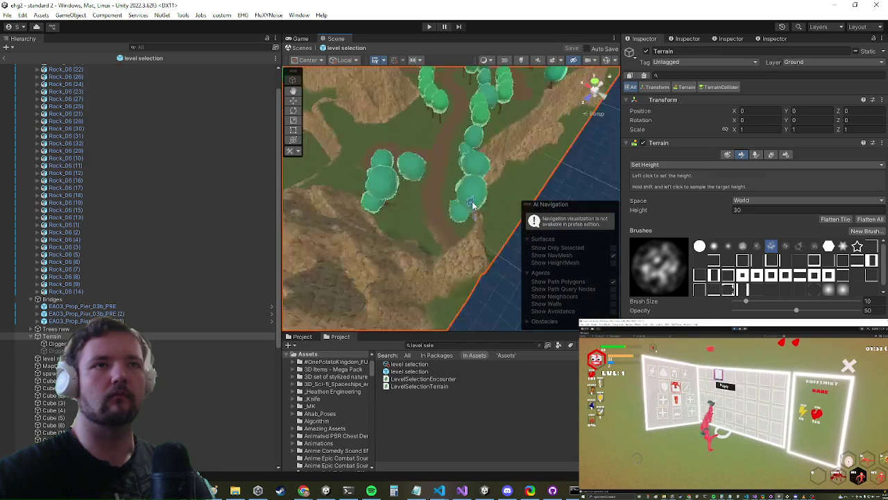
scroll(475, 206, "down", 4)
scroll(470, 220, "up", 2)
left_click(672, 162)
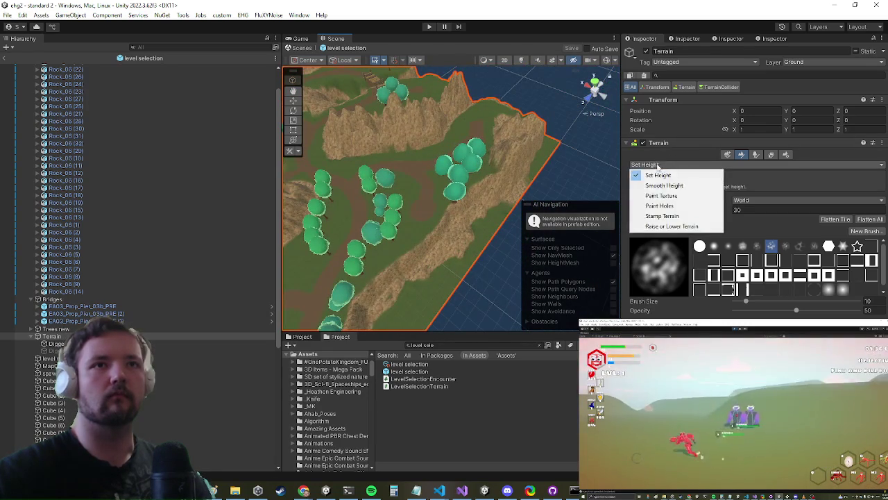
Switch to Paint Texture and paint New Layer 7 grass over part of the brown path
left_click(726, 195)
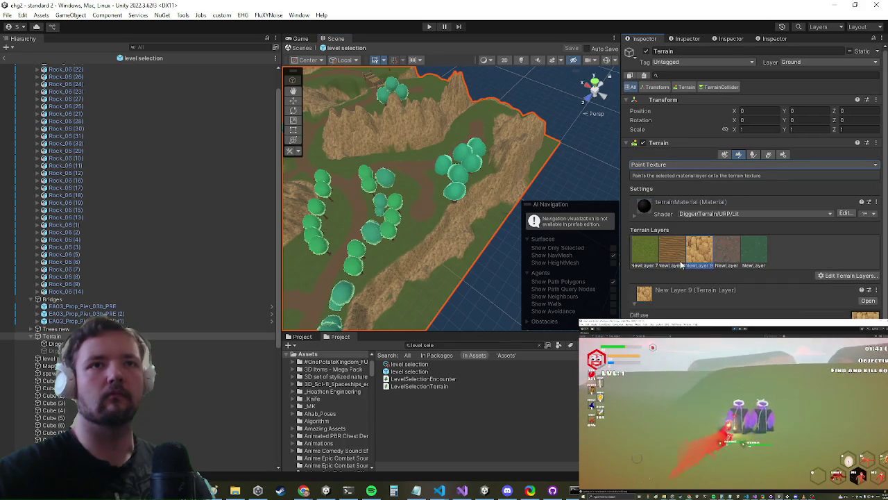
left_click(653, 262)
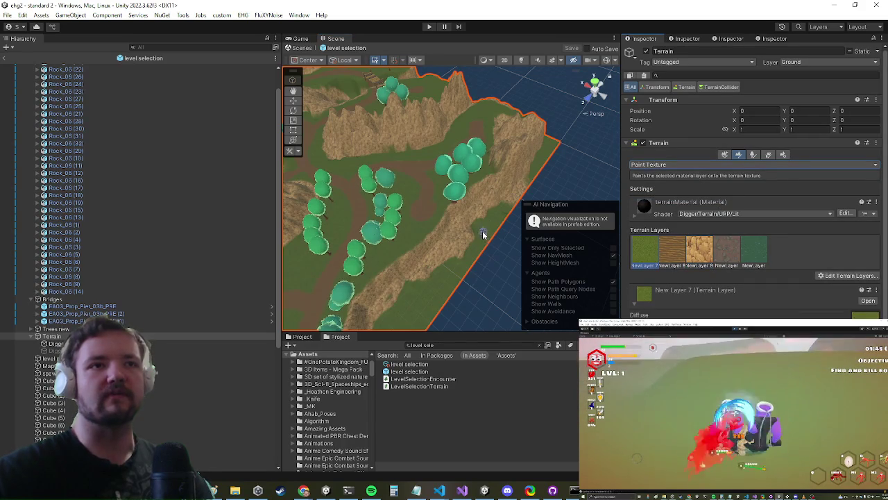
left_click_drag(468, 238, 409, 267)
scroll(444, 252, "up", 3)
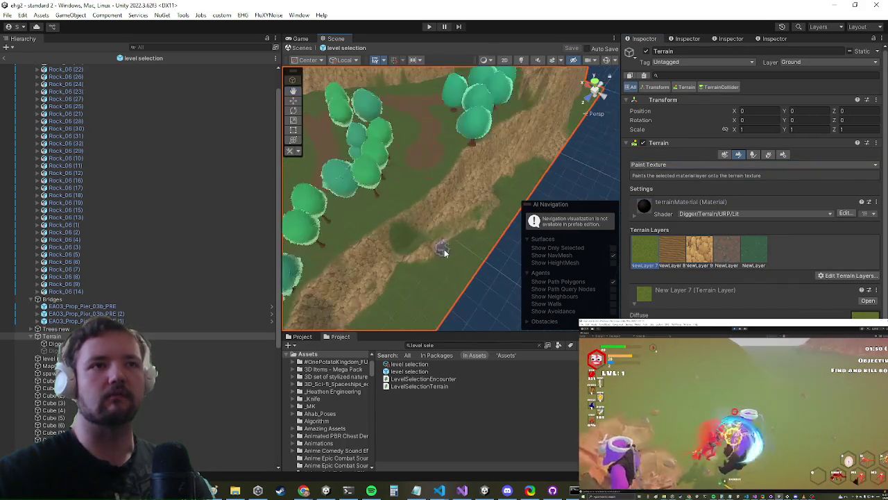
scroll(444, 242, "up", 4)
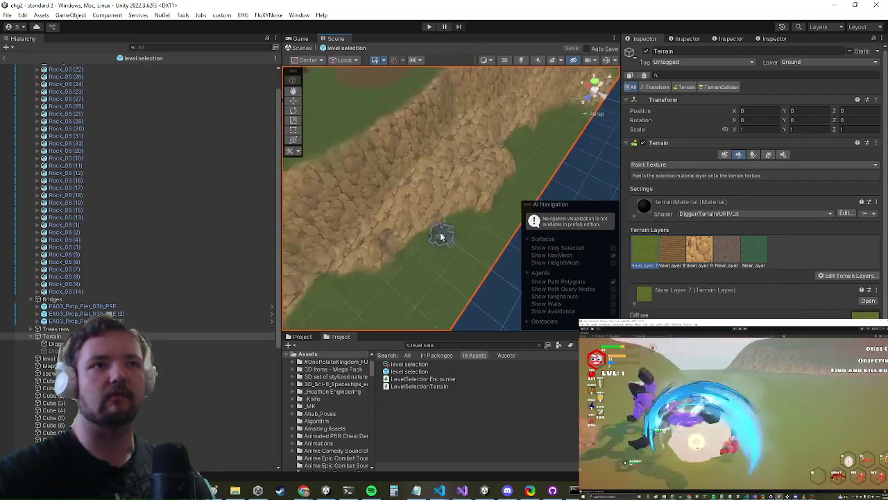
scroll(444, 238, "down", 4)
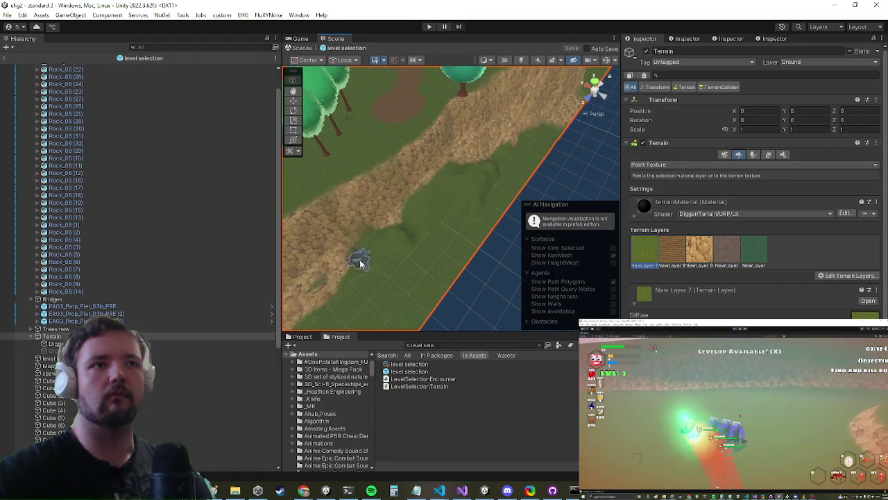
Orbit over the path, trees and rocky mound, then select the New Layer 9 rocky texture
mouse_move(360, 277)
left_mouse_down()
mouse_move(409, 247)
mouse_move(438, 197)
left_mouse_up()
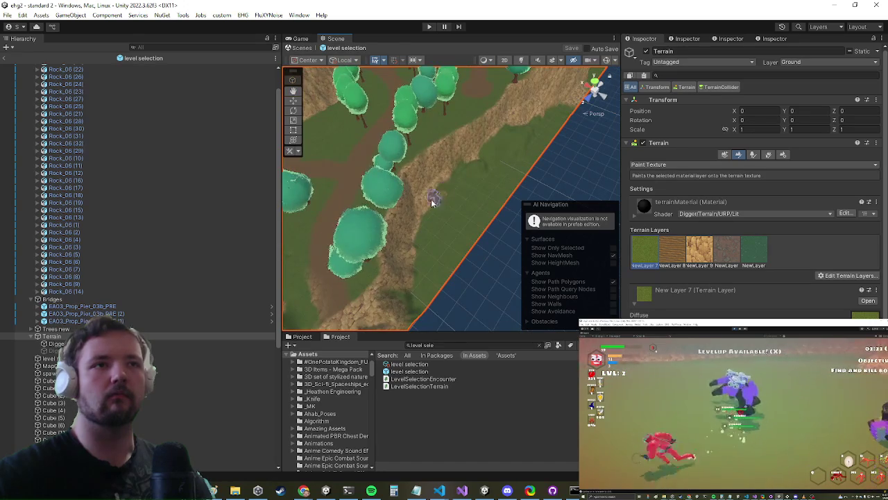
mouse_move(457, 182)
left_mouse_down()
mouse_move(432, 214)
mouse_move(464, 199)
left_mouse_up()
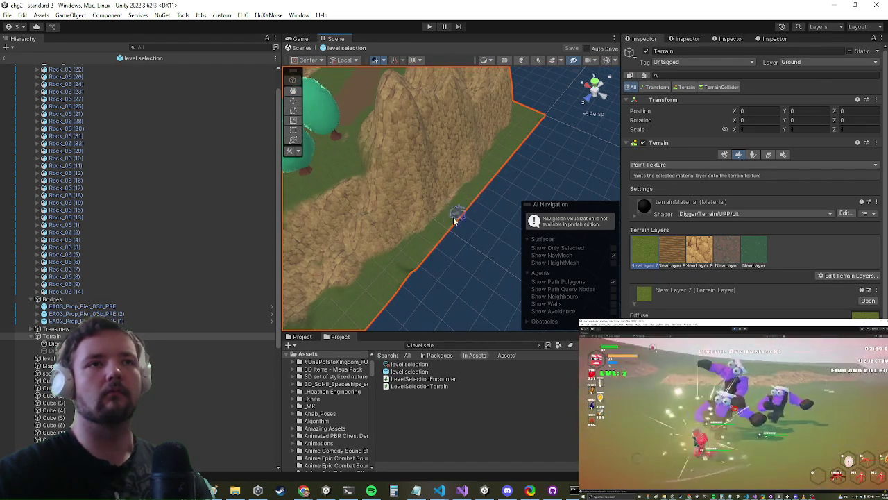
mouse_move(435, 212)
left_mouse_down()
mouse_move(462, 210)
mouse_move(452, 216)
mouse_move(458, 191)
mouse_move(451, 221)
mouse_move(460, 244)
mouse_move(428, 223)
mouse_move(402, 258)
mouse_move(444, 185)
mouse_move(410, 189)
left_mouse_up()
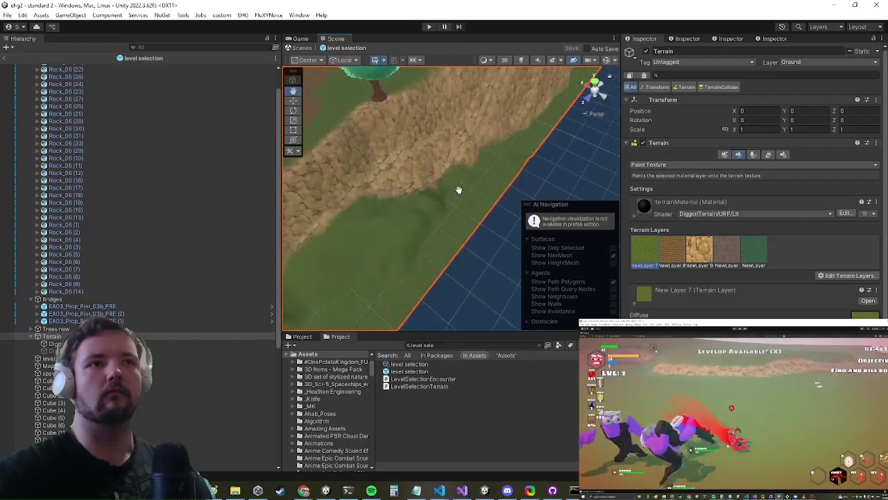
left_click_drag(530, 179, 470, 165)
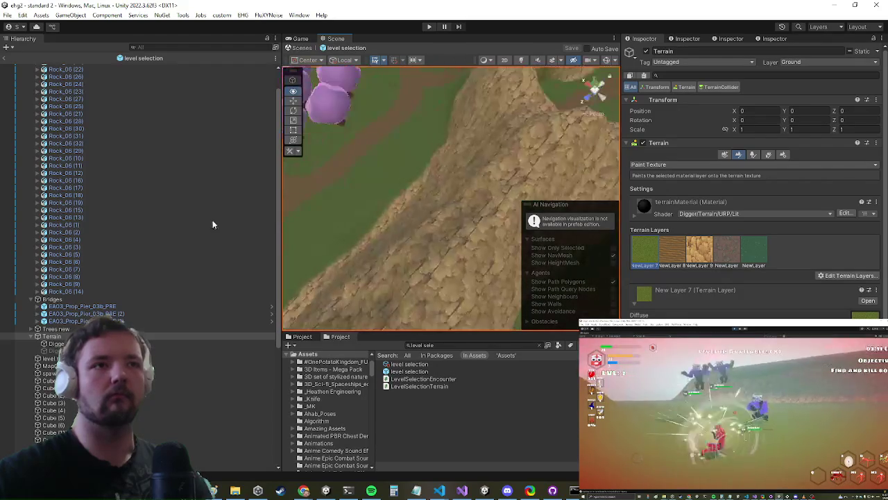
scroll(451, 197, "up", 10)
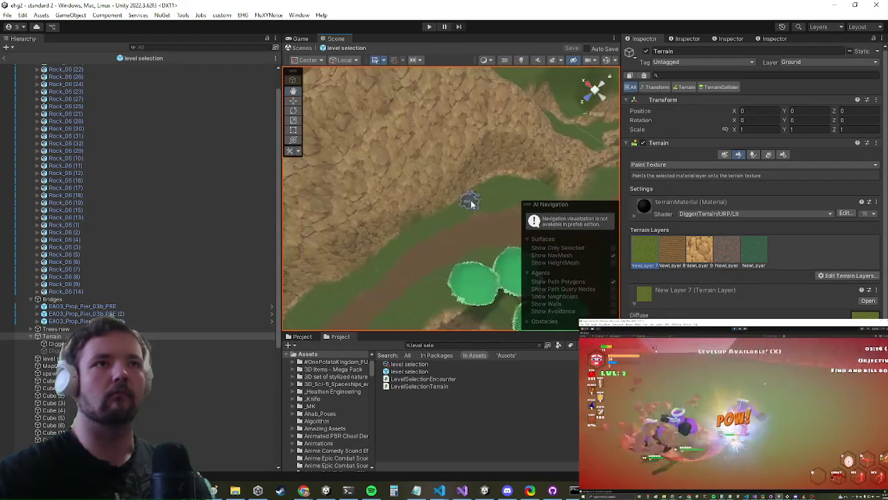
scroll(469, 230, "down", 10)
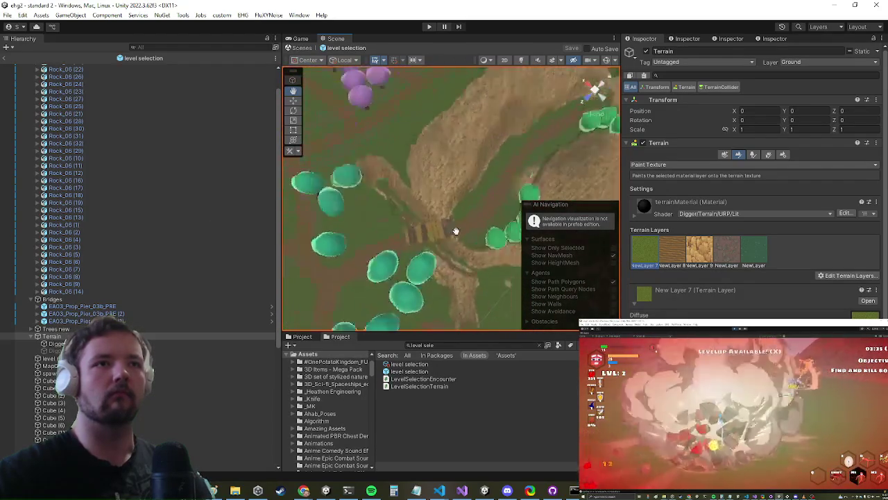
scroll(416, 256, "down", 5)
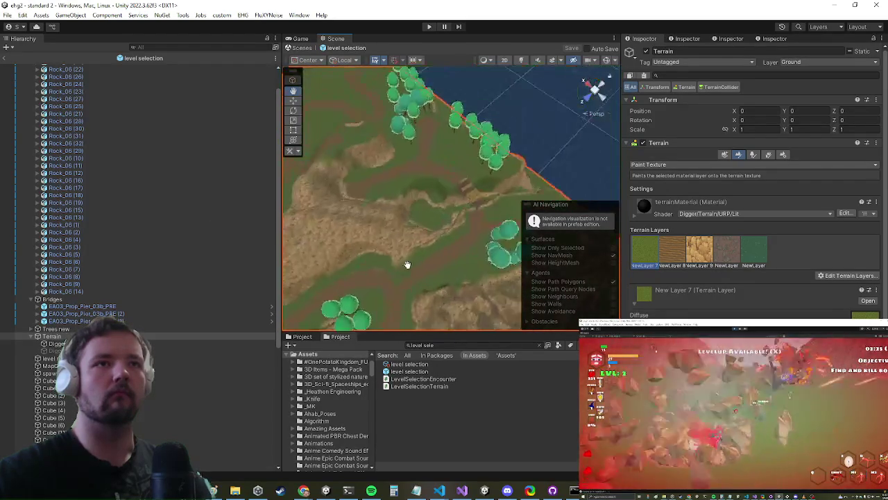
scroll(428, 274, "up", 8)
mouse_move(436, 276)
left_mouse_down()
mouse_move(390, 232)
mouse_move(405, 240)
mouse_move(415, 215)
left_mouse_up()
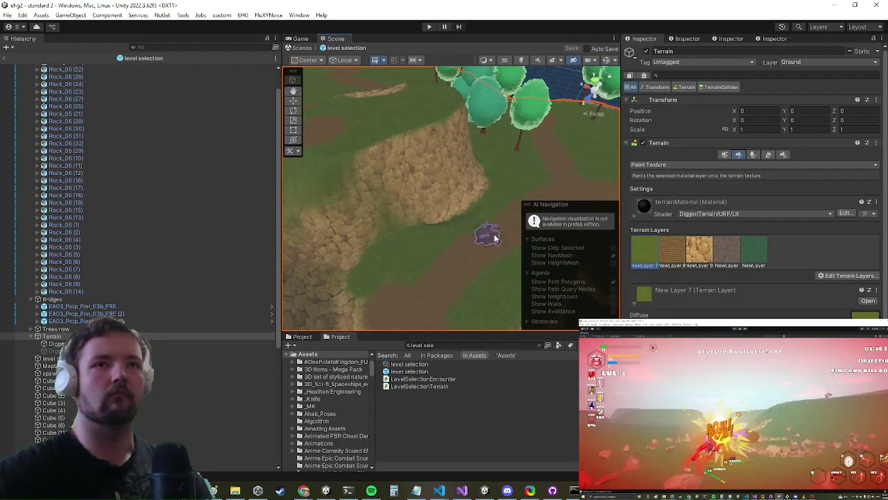
left_click(699, 254)
scroll(388, 173, "down", 3)
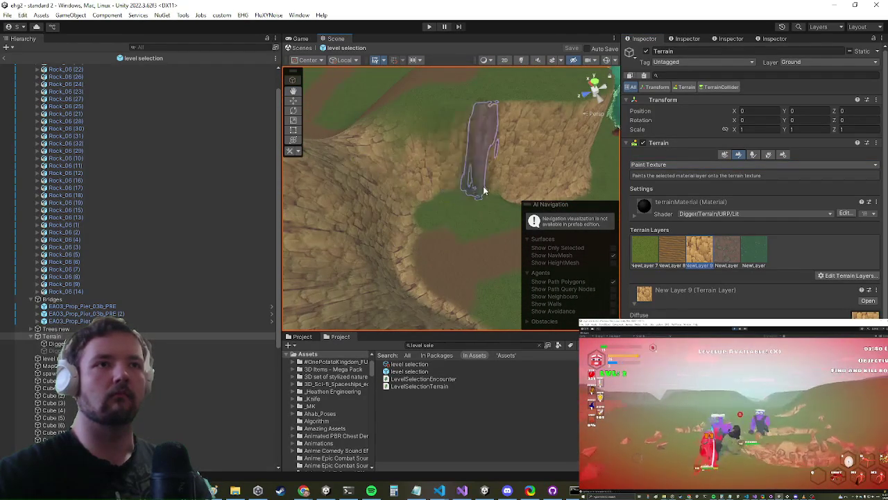
Orbit over the grass and dirt path while scrolling to New Layer 7's diffuse, normal and mask settings
mouse_move(406, 158)
left_mouse_down()
mouse_move(456, 174)
mouse_move(386, 166)
mouse_move(400, 162)
mouse_move(497, 195)
left_mouse_up()
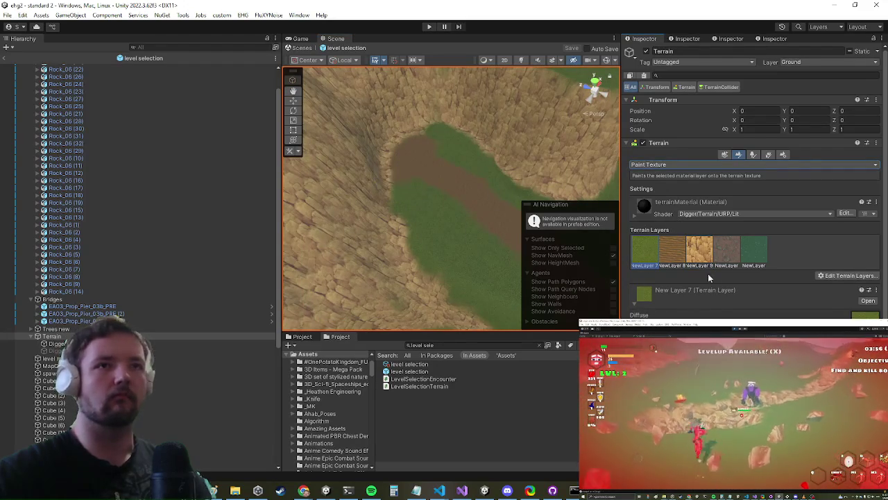
scroll(708, 245, "down", 3)
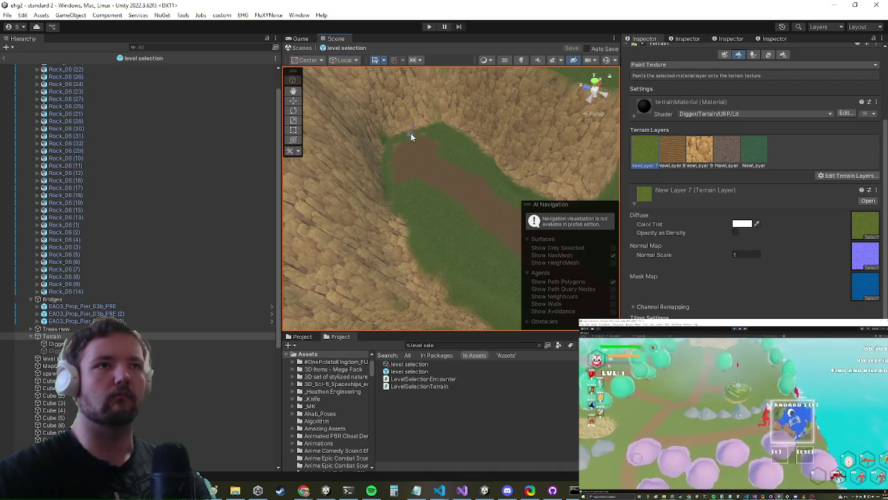
scroll(431, 132, "down", 10)
mouse_move(449, 168)
left_mouse_down()
mouse_move(470, 159)
mouse_move(430, 157)
mouse_move(345, 199)
mouse_move(398, 143)
mouse_move(396, 159)
mouse_move(418, 175)
mouse_move(341, 195)
mouse_move(432, 158)
mouse_move(421, 160)
mouse_move(467, 171)
mouse_move(456, 178)
mouse_move(400, 165)
mouse_move(439, 183)
mouse_move(423, 164)
left_mouse_up()
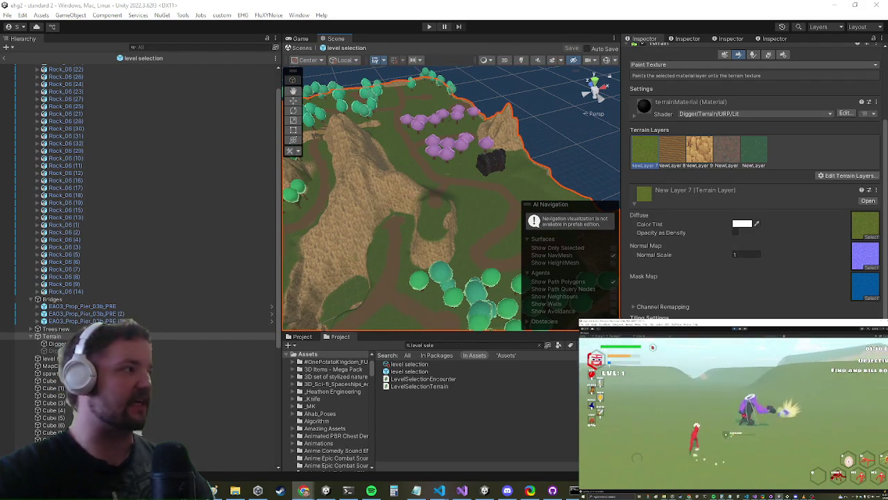
Return to the standard 2 scene, enter Play mode and maximize the Game view
left_click(6, 59)
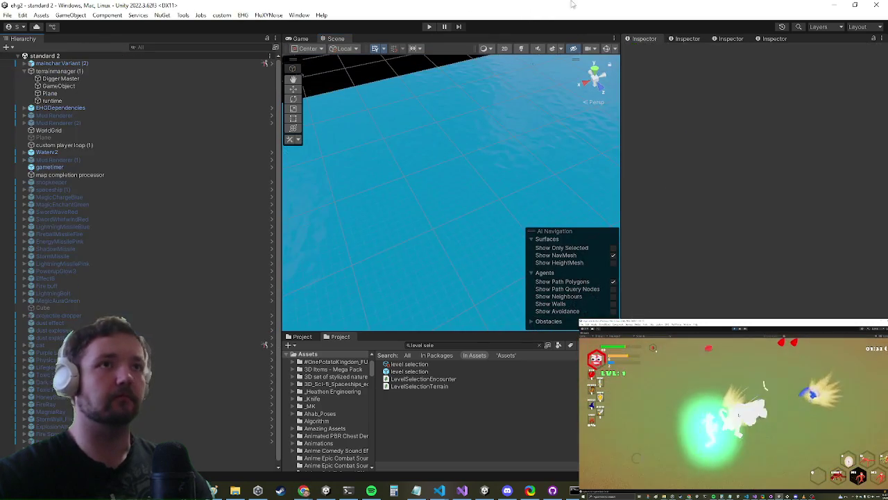
left_click(428, 27)
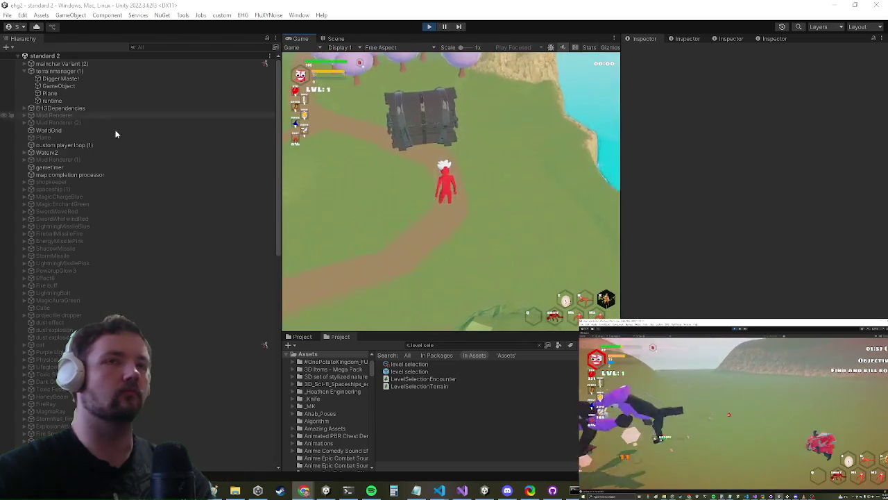
key("shift+space")
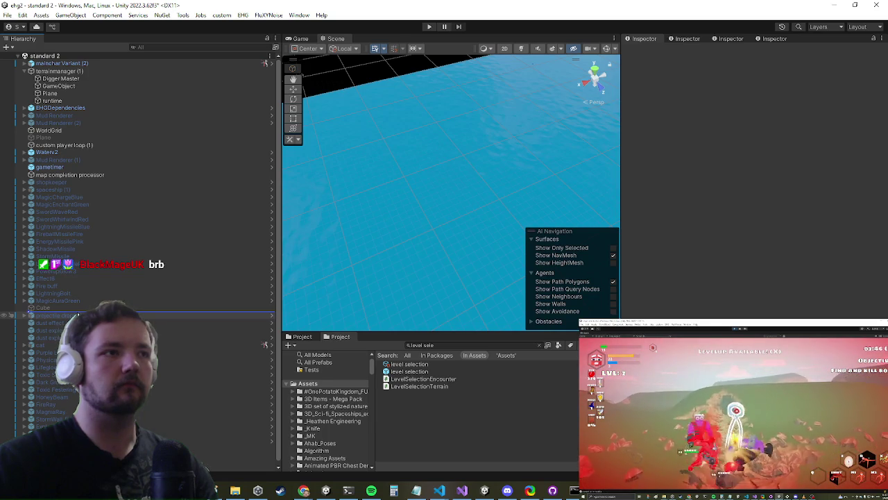
Place the level selection prefab in the scene and assign its Rocks group as the Tree Root
left_click_drag(78, 315, 78, 315)
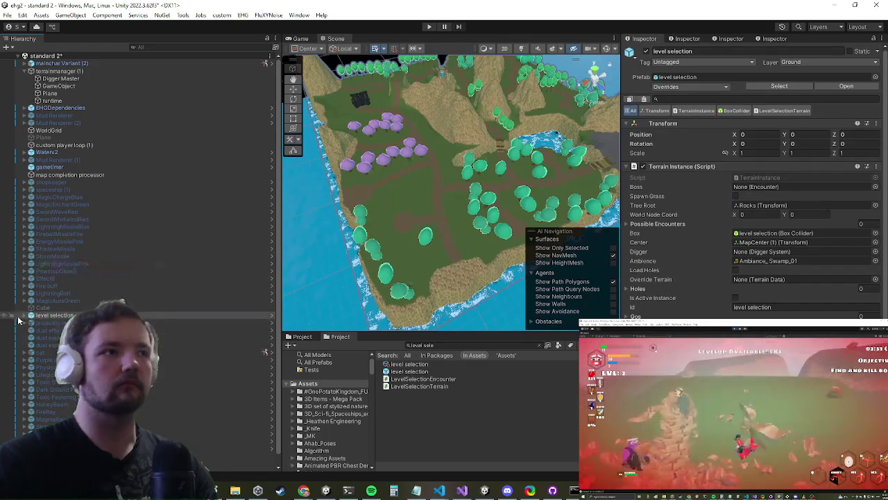
scroll(62, 312, "down", 4)
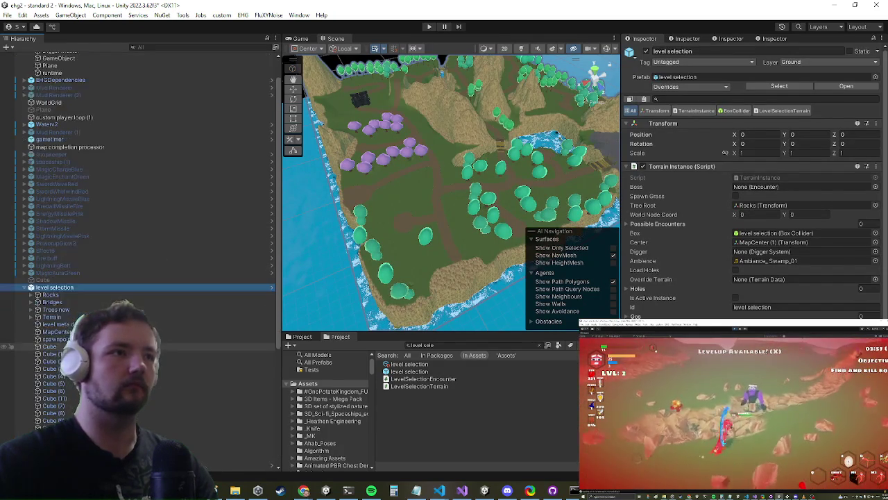
left_click(64, 268)
mouse_move(66, 271)
left_mouse_down()
mouse_move(694, 288)
mouse_move(793, 248)
left_mouse_up()
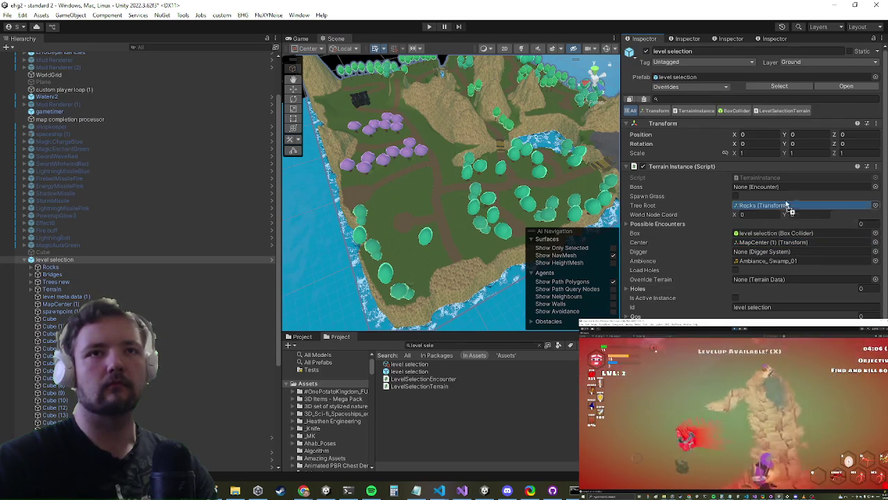
left_click(38, 267)
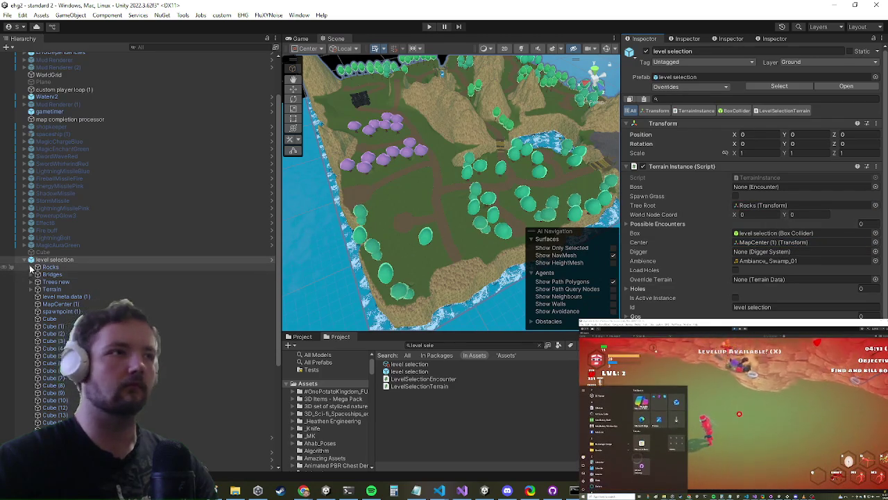
left_click(61, 282)
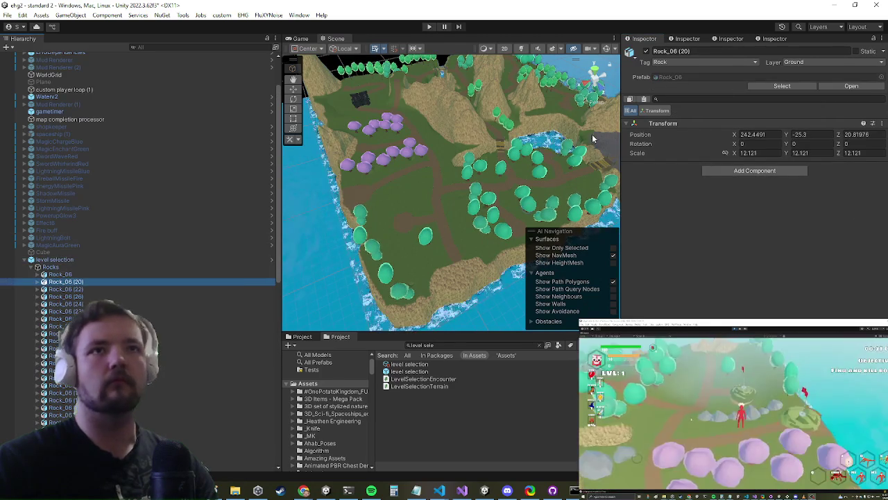
left_click(99, 259)
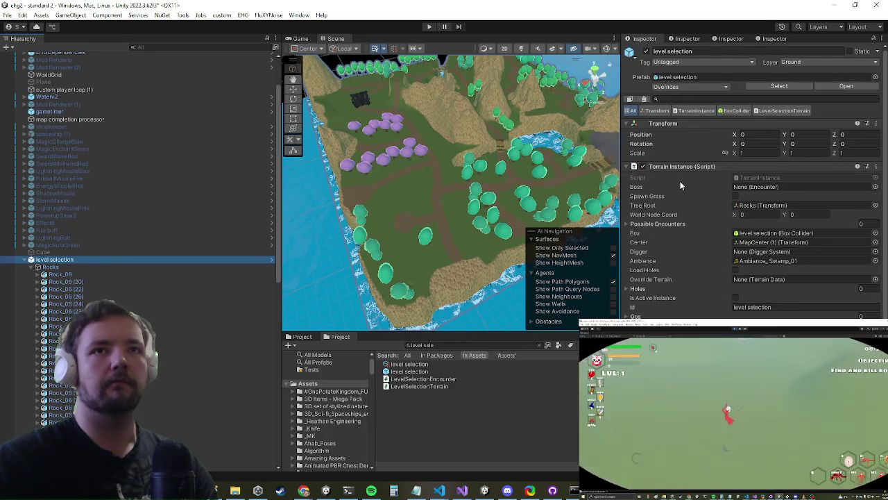
Run fix rocks on the Terrain Instance, raise the terrain to height 264, and run it again
right_click(683, 174)
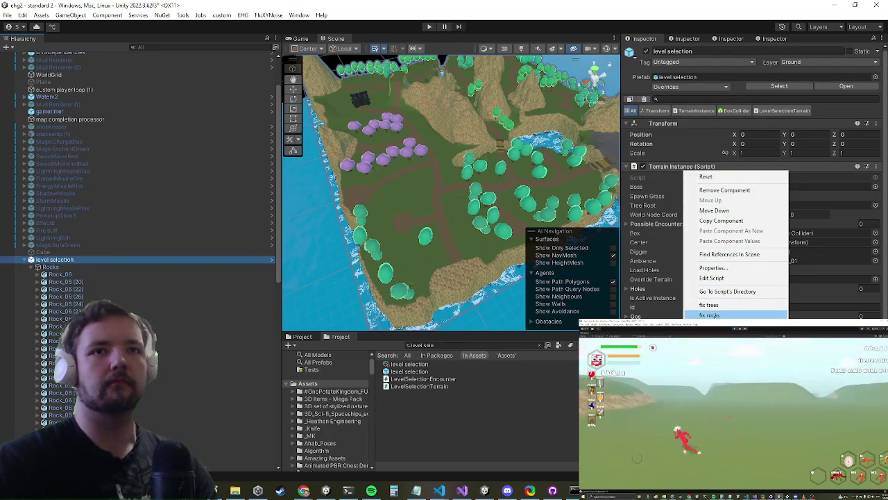
left_click(709, 315)
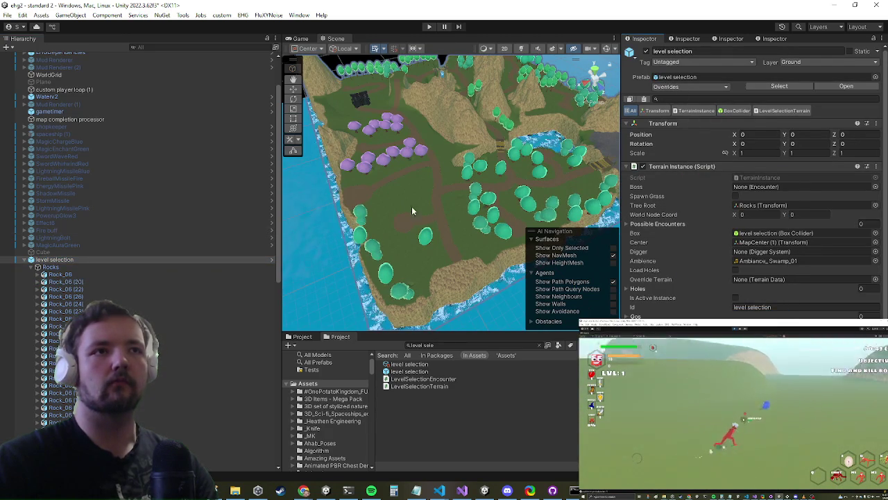
scroll(442, 228, "down", 5)
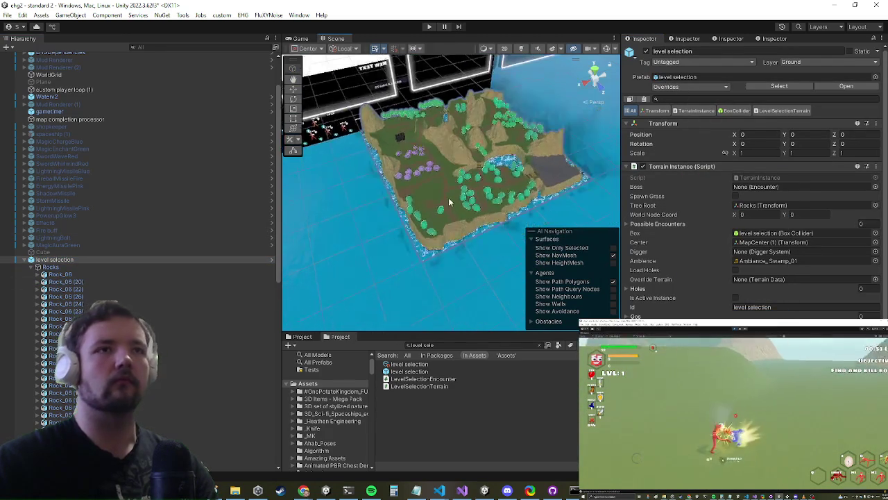
mouse_move(466, 127)
left_mouse_down()
mouse_move(424, 201)
mouse_move(495, 288)
left_mouse_up()
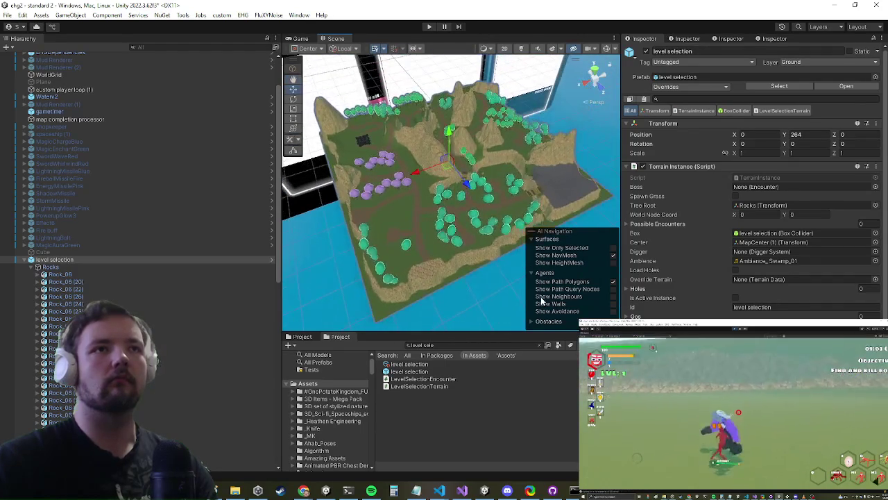
right_click(666, 165)
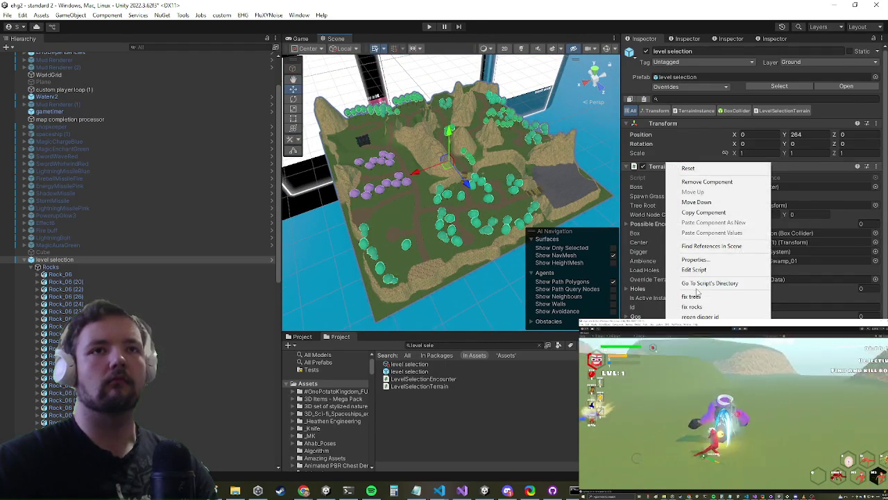
left_click(694, 306)
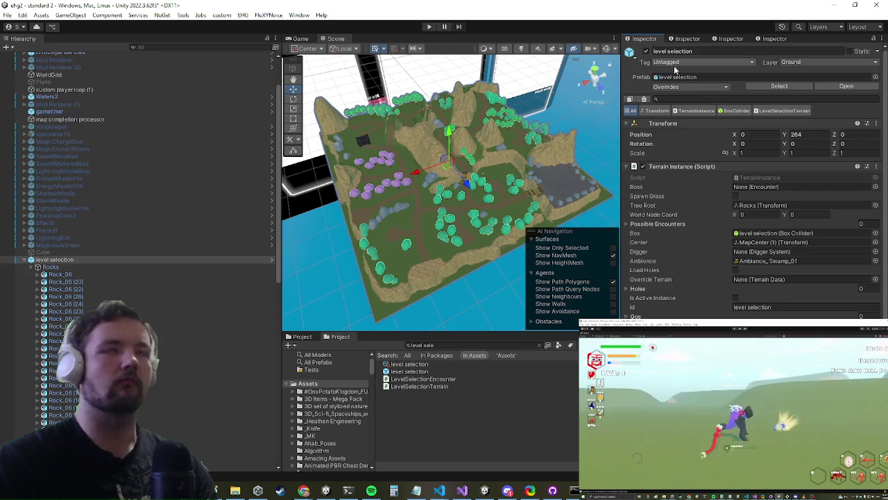
Review the prefab overrides, then delete the level selection object from the scene
left_click(690, 88)
left_click(691, 88)
left_click(691, 87)
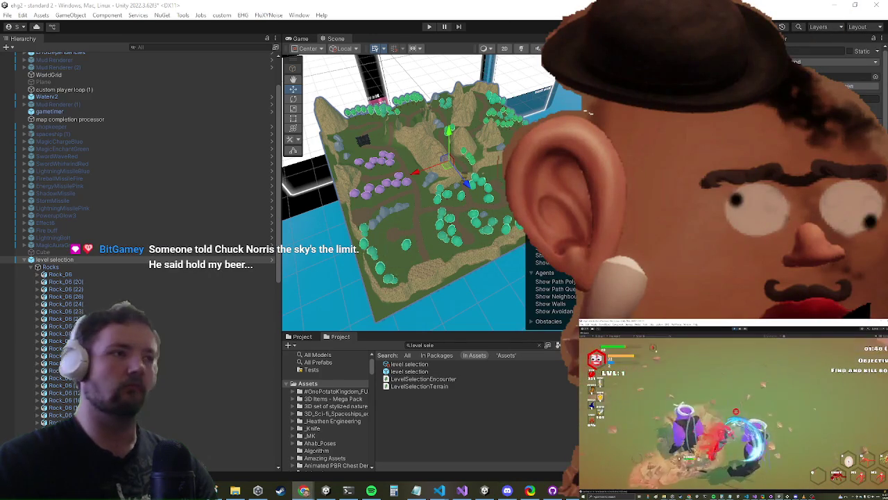
right_click(56, 259)
left_click(82, 108)
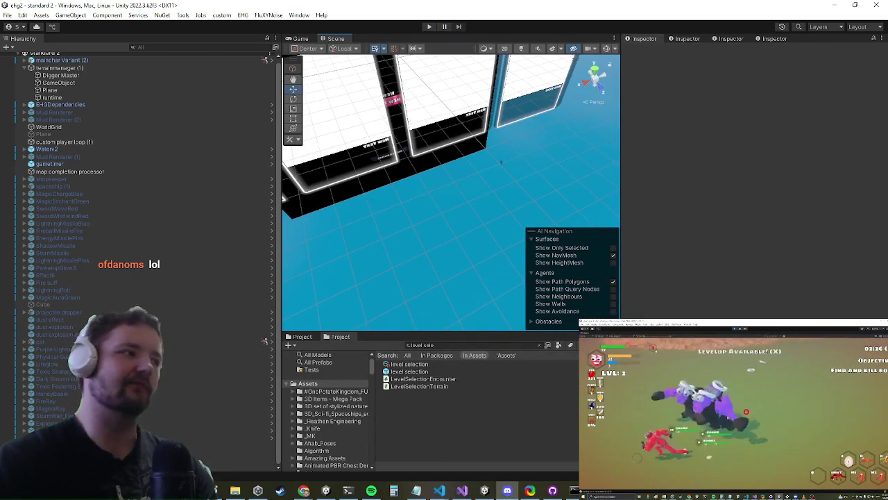
Play-test in a maximized Game view, running through the pink trees and past the rock ridge, then stop
key("ctrl+p")
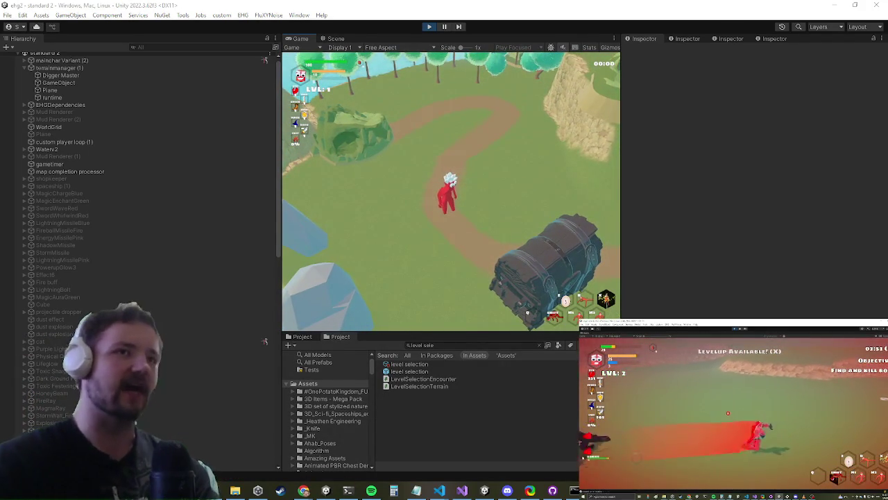
key("shift+space")
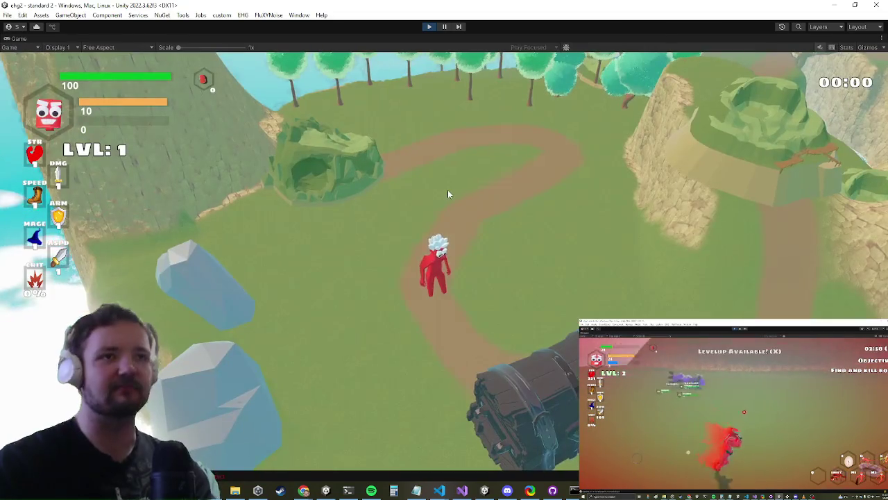
key("w")
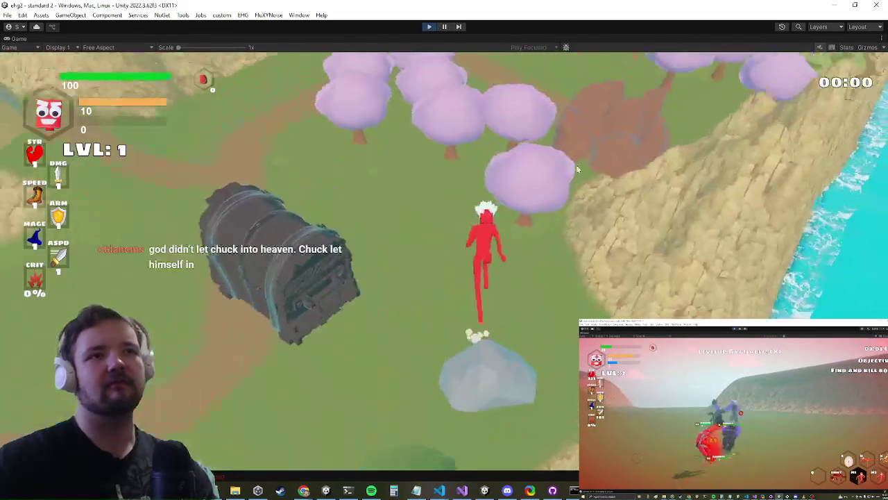
key("d")
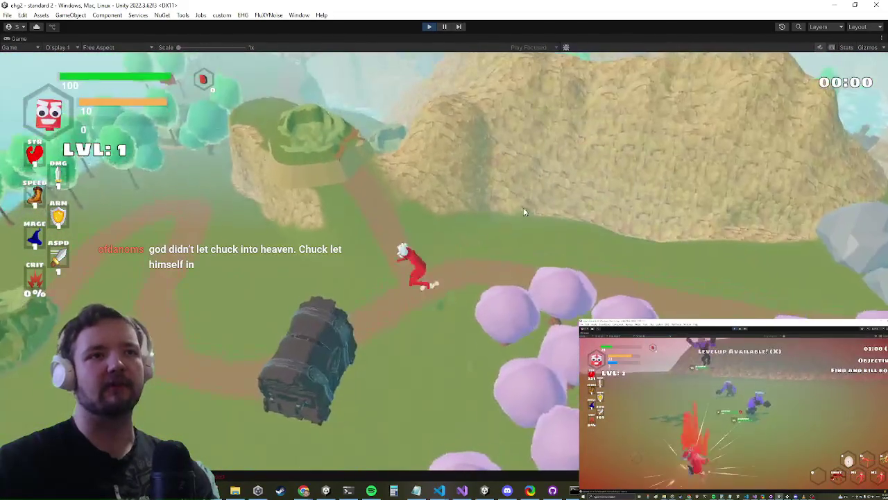
key("a")
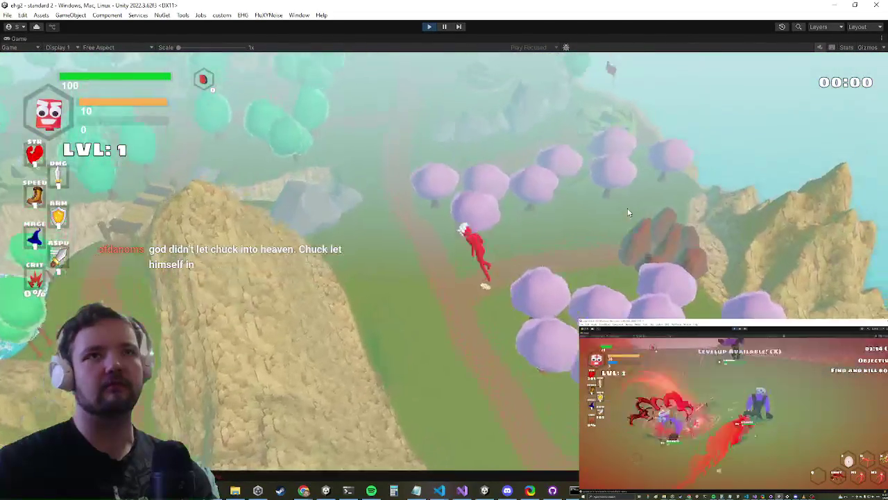
key("w")
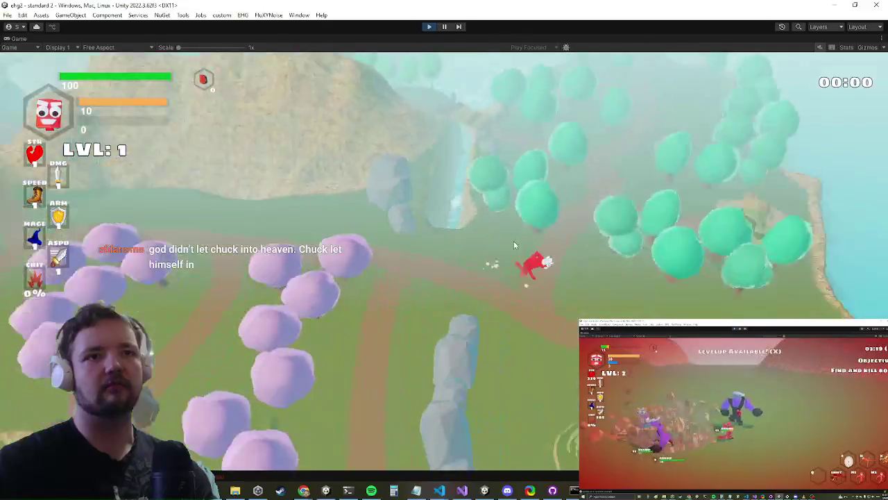
key("w")
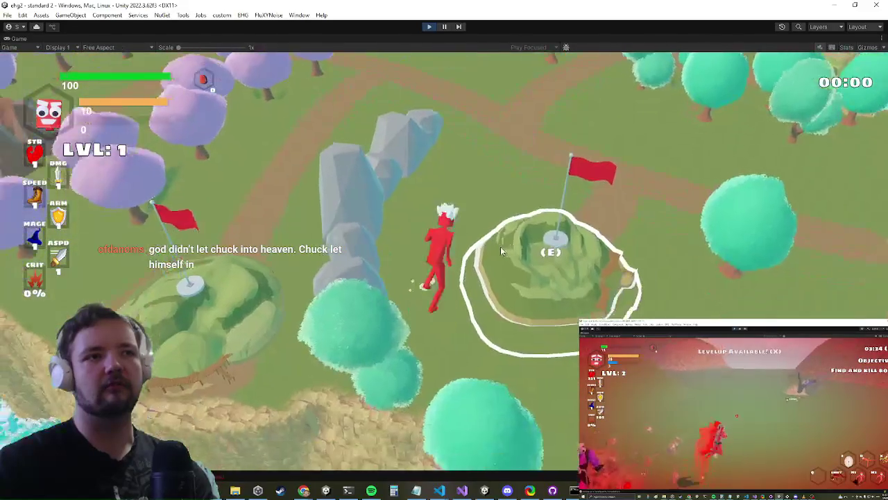
key("a")
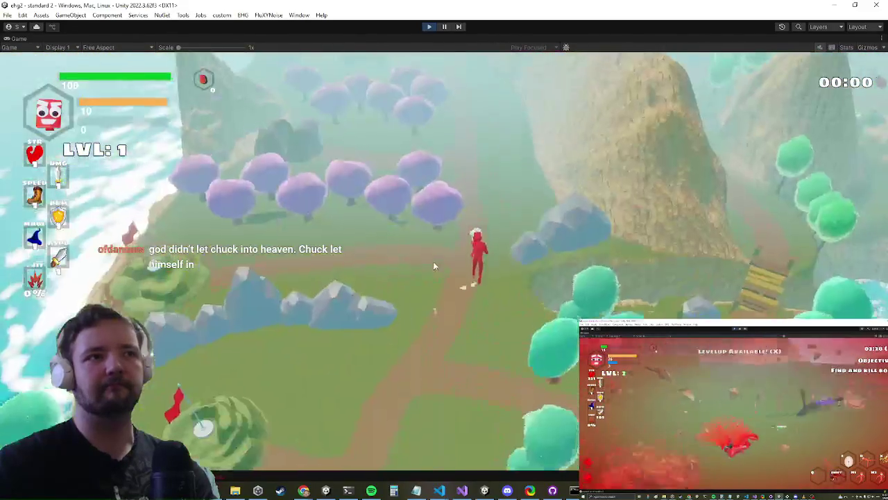
key("a")
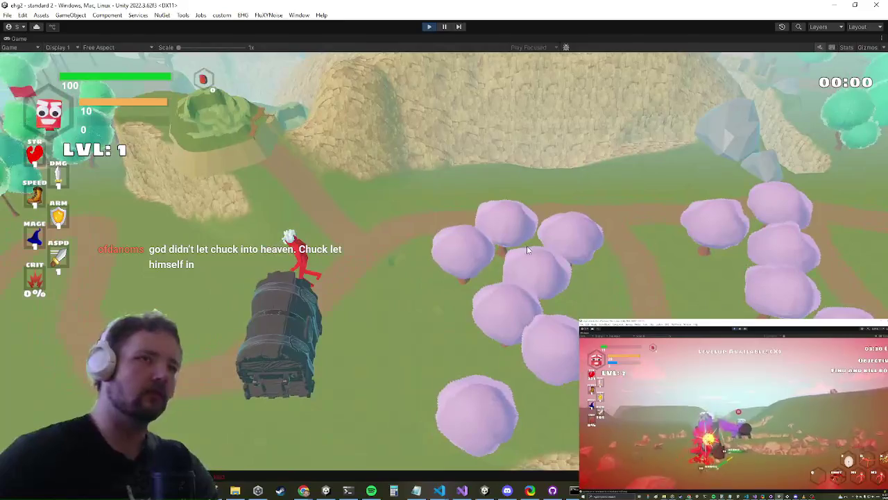
key("alt+Tab")
key("Escape")
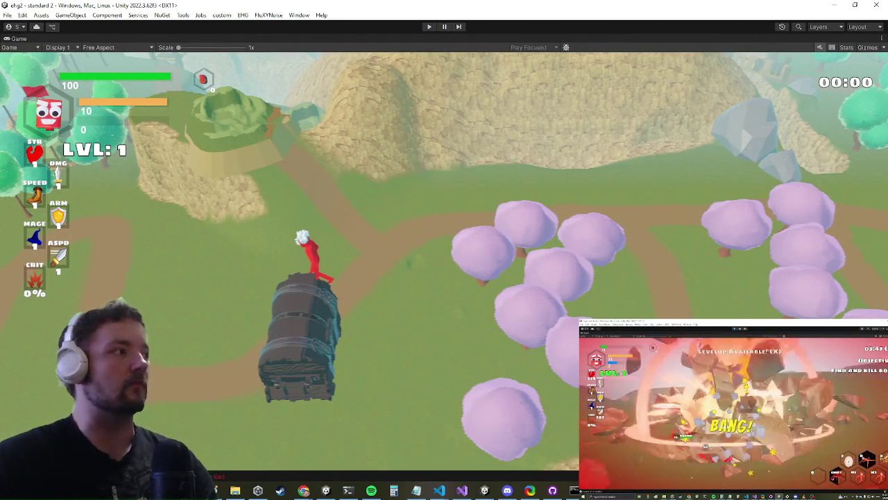
key("ctrl+p")
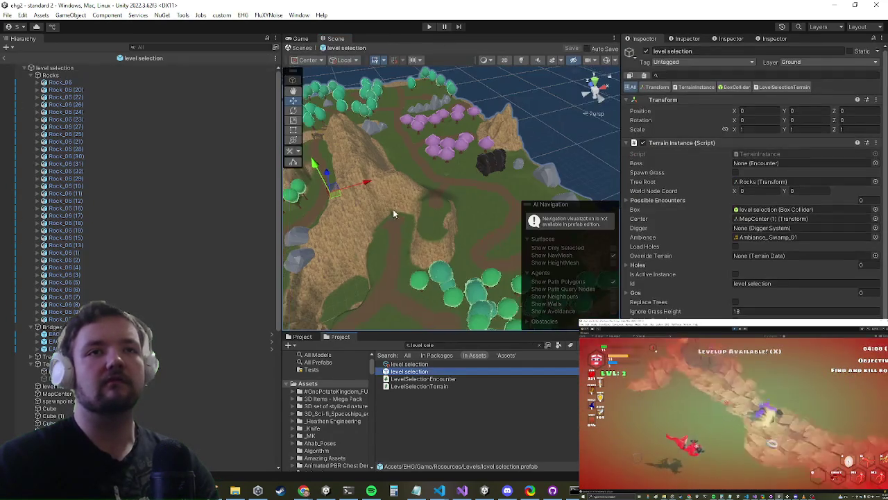
Open the level selection prefab and select its Terrain object to show its components
mouse_move(393, 209)
left_mouse_down()
mouse_move(483, 206)
mouse_move(518, 149)
mouse_move(496, 160)
mouse_move(517, 128)
mouse_move(471, 271)
mouse_move(502, 223)
mouse_move(435, 198)
mouse_move(485, 207)
left_mouse_up()
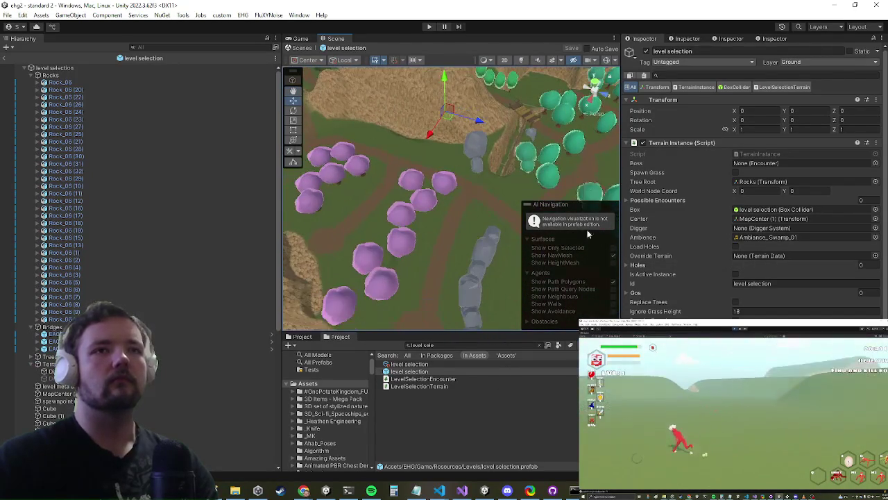
scroll(758, 261, "down", 5)
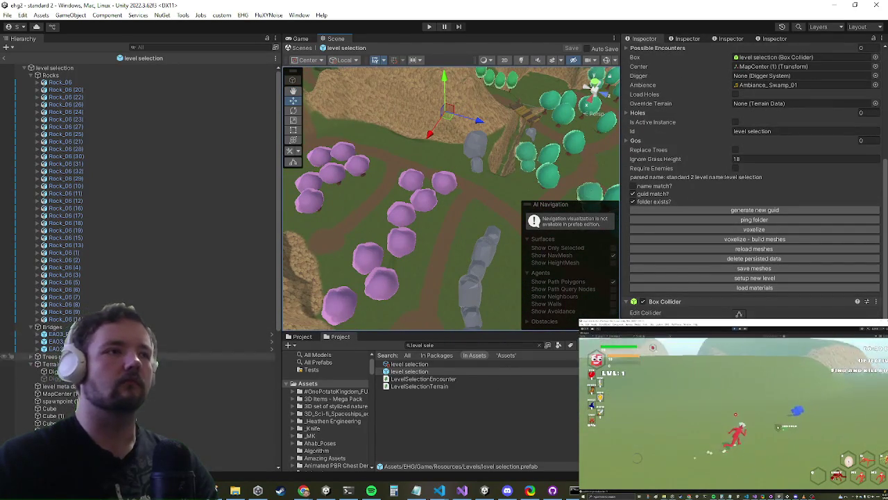
left_click(520, 146)
mouse_move(418, 200)
left_mouse_down()
mouse_move(402, 183)
mouse_move(426, 200)
mouse_move(425, 188)
left_mouse_up()
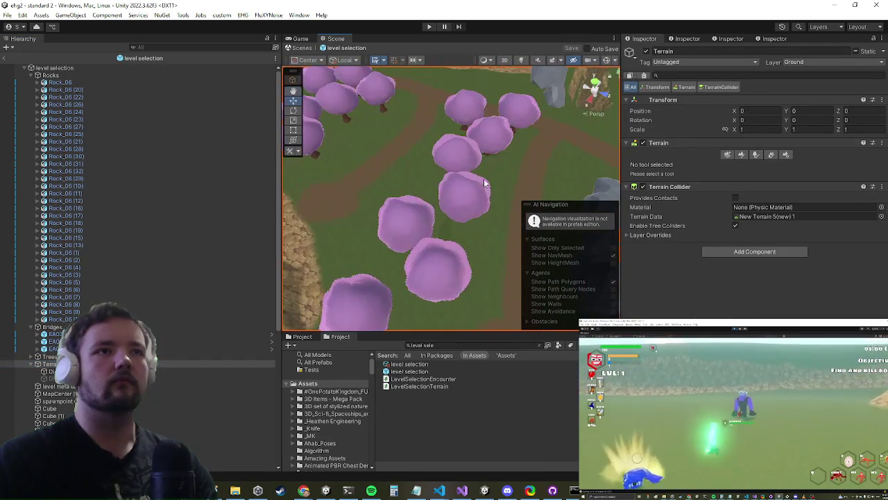
Set the terrain tool to Smooth Height with the hard round brush, then frame the whole terrain
left_click(741, 156)
left_click(669, 167)
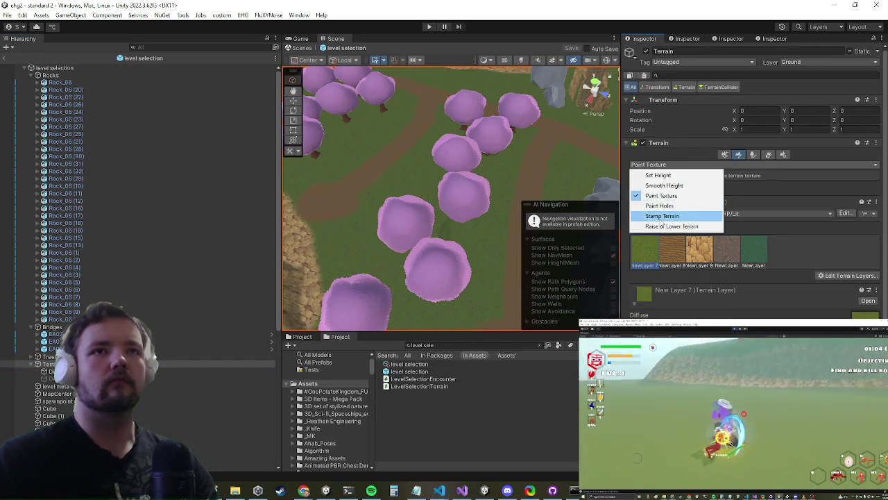
left_click(683, 185)
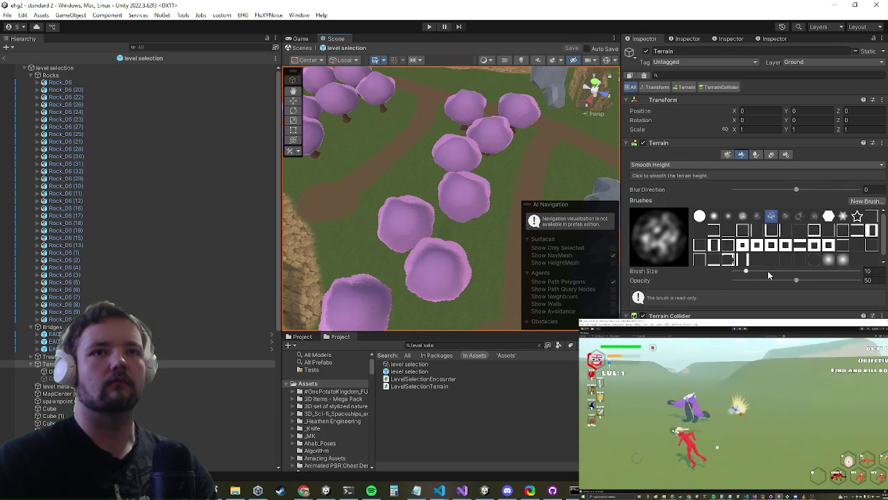
left_click(700, 217)
scroll(446, 180, "down", 3)
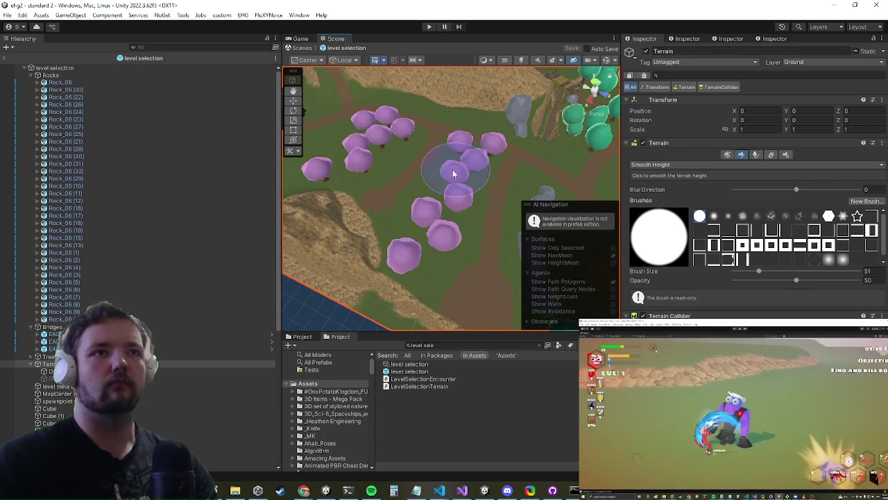
left_click_drag(347, 149, 428, 201)
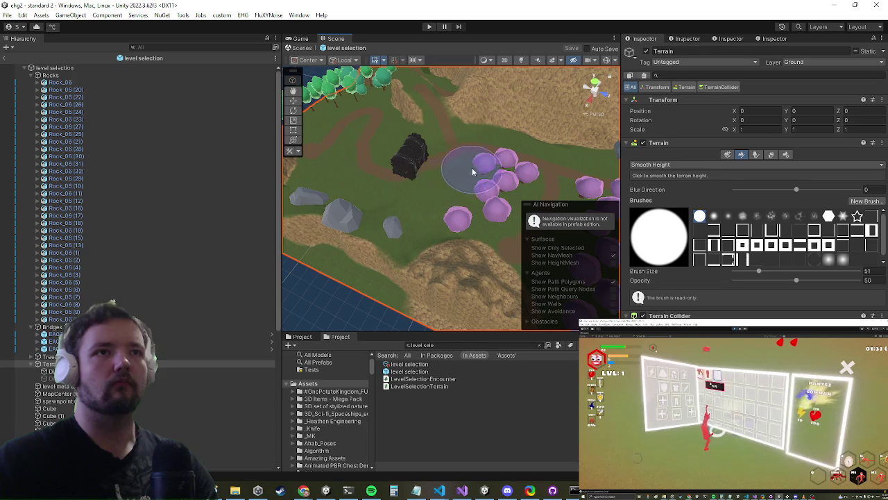
scroll(463, 174, "up", 5)
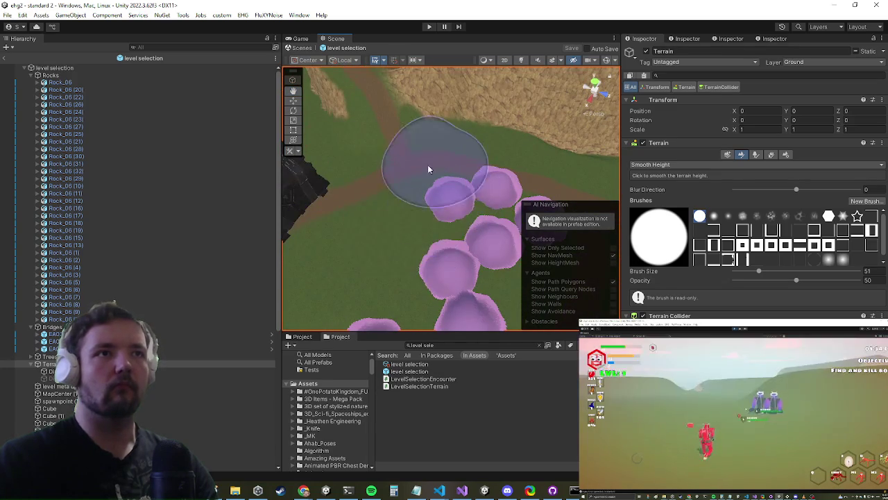
scroll(336, 192, "down", 10)
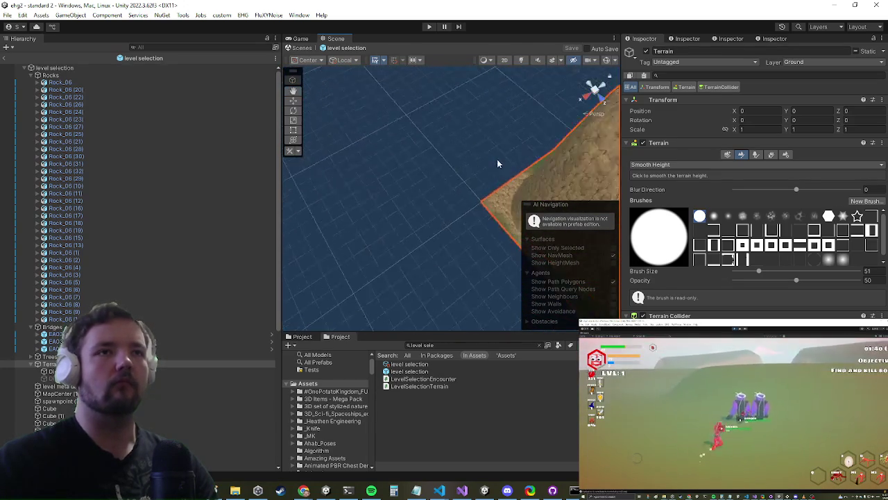
left_click_drag(496, 159, 465, 161)
scroll(465, 161, "up", 5)
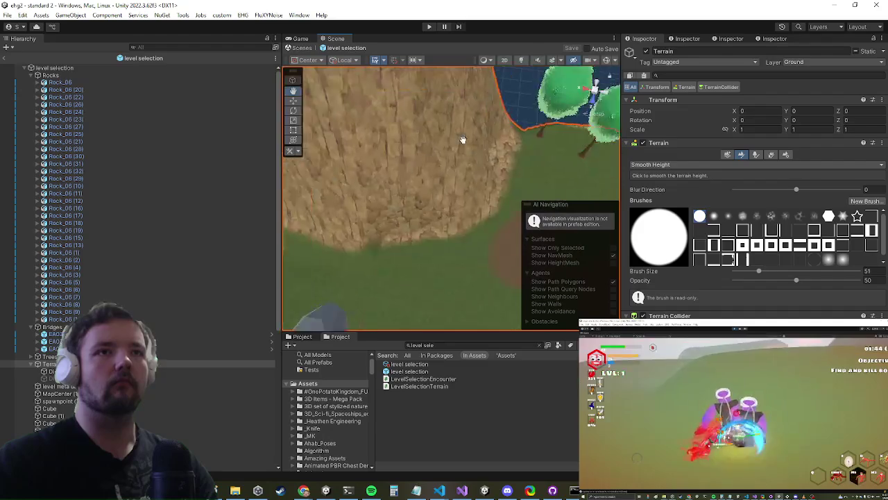
left_click(694, 165)
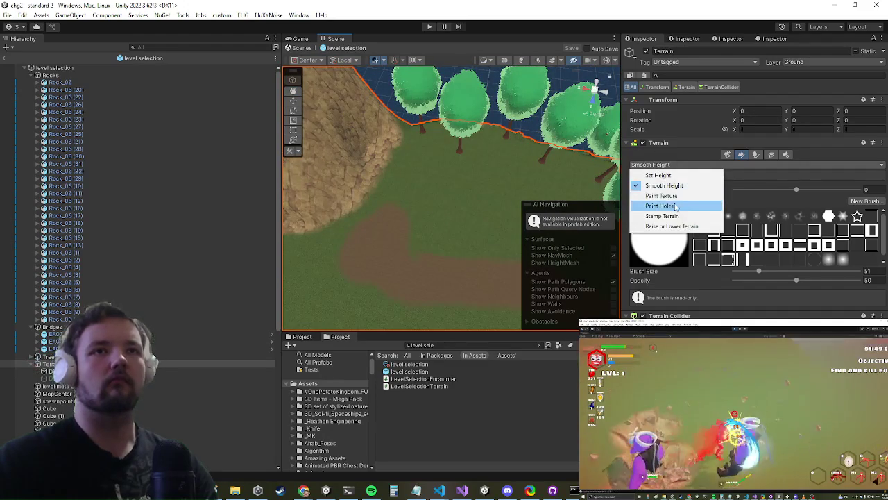
Switch to Paint Texture and paint grass over the rocky terrain edge
left_click(677, 207)
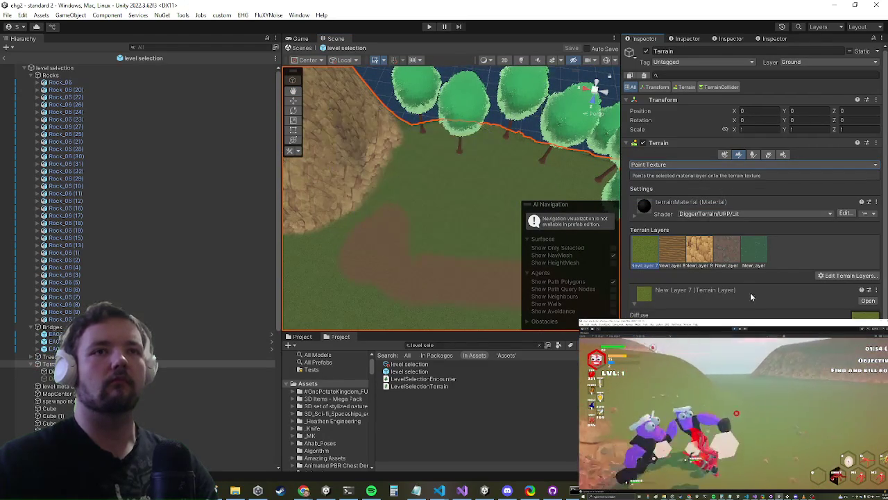
scroll(753, 208, "down", 3)
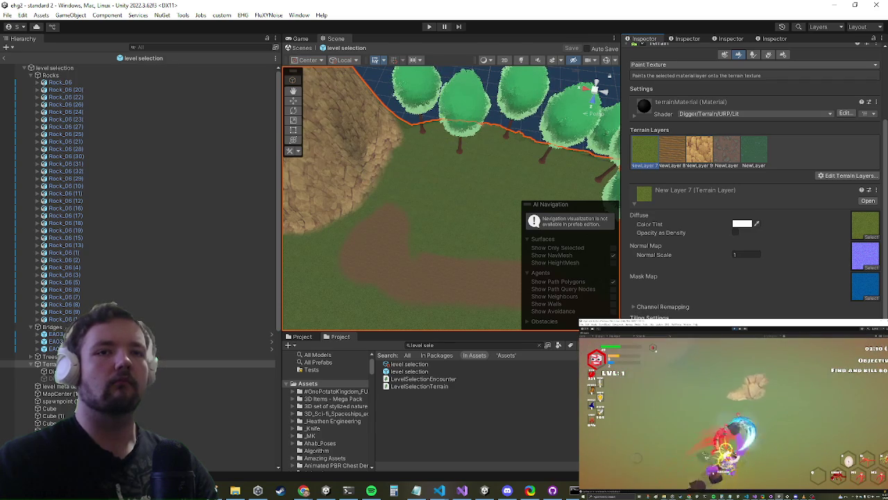
left_click_drag(402, 143, 372, 170)
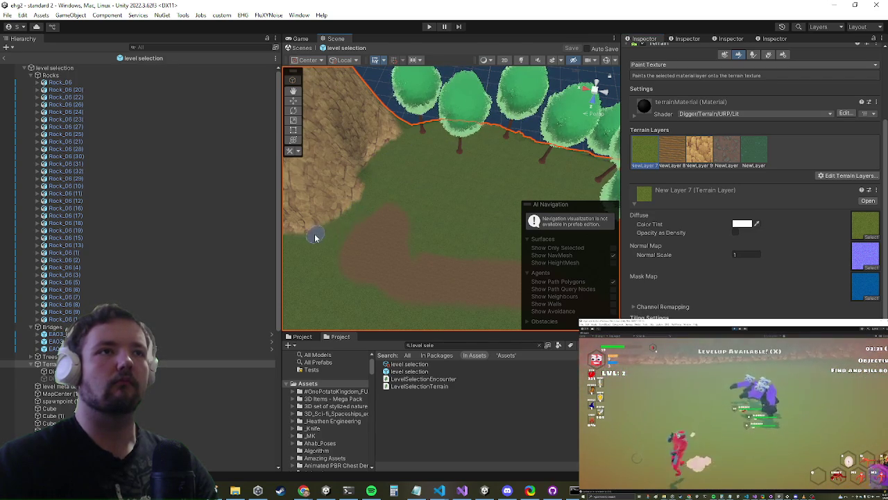
mouse_move(292, 236)
left_mouse_down()
mouse_move(340, 232)
mouse_move(321, 224)
mouse_move(342, 228)
mouse_move(321, 224)
mouse_move(308, 234)
left_mouse_up()
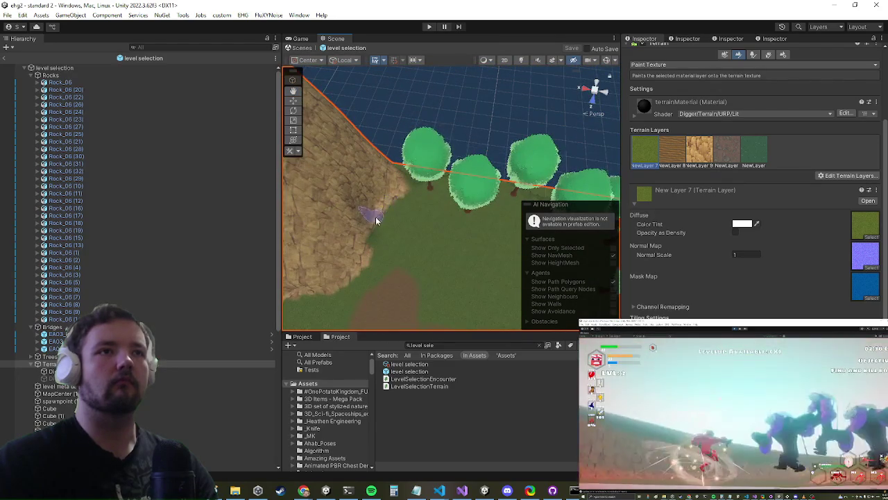
mouse_move(417, 193)
left_mouse_down()
mouse_move(421, 238)
mouse_move(407, 202)
mouse_move(382, 198)
mouse_move(395, 206)
mouse_move(367, 192)
left_mouse_up()
Select New Layer 9 as the paint texture and survey the terrain edges past the bridge
left_click(697, 156)
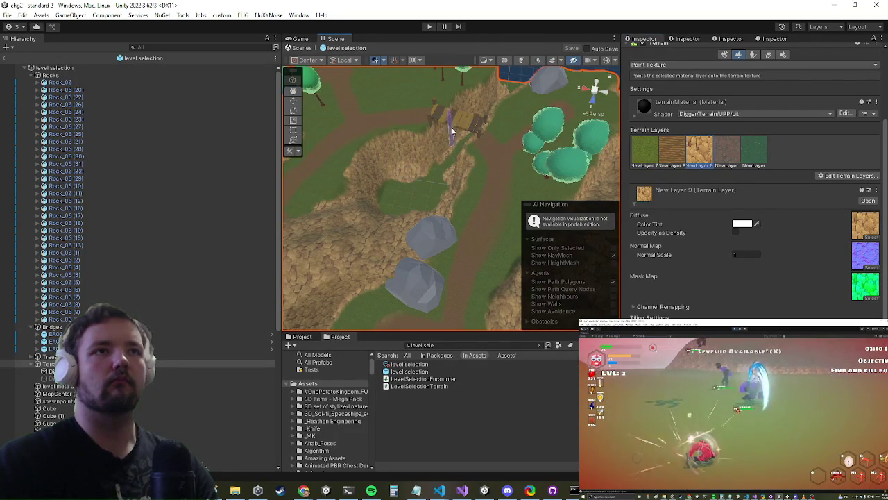
mouse_move(423, 165)
left_mouse_down()
mouse_move(407, 174)
mouse_move(416, 183)
mouse_move(341, 212)
mouse_move(458, 186)
mouse_move(239, 158)
mouse_move(438, 157)
mouse_move(406, 148)
mouse_move(420, 141)
mouse_move(386, 152)
mouse_move(302, 153)
left_mouse_up()
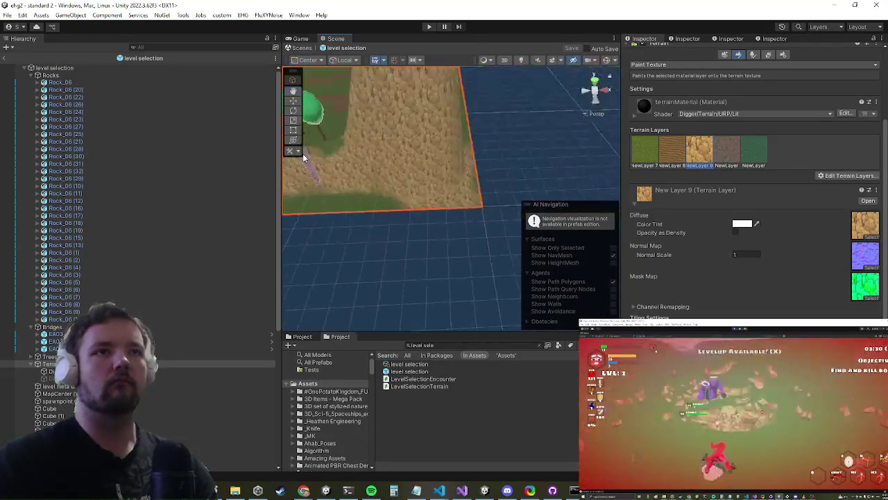
mouse_move(382, 158)
left_mouse_down()
mouse_move(399, 154)
mouse_move(393, 166)
mouse_move(379, 167)
mouse_move(452, 166)
mouse_move(368, 168)
mouse_move(373, 174)
left_mouse_up()
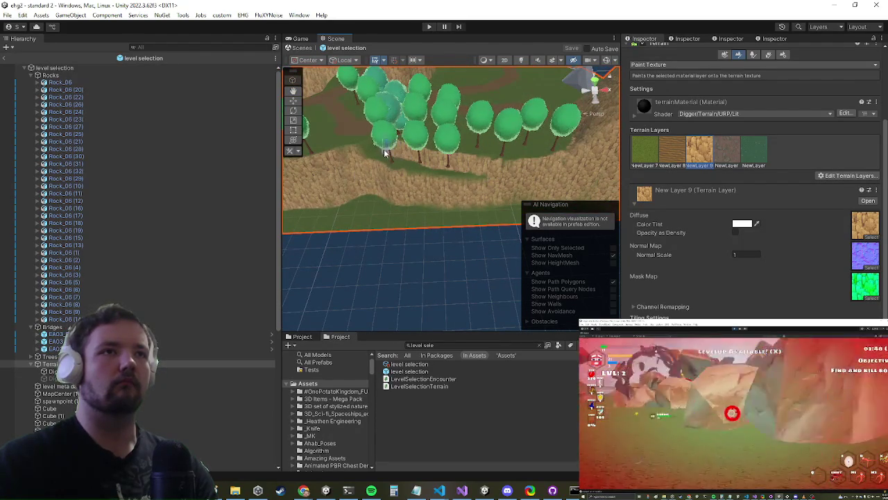
mouse_move(349, 156)
left_mouse_down()
mouse_move(418, 169)
mouse_move(446, 159)
mouse_move(400, 199)
mouse_move(474, 196)
left_mouse_up()
scroll(440, 192, "down", 10)
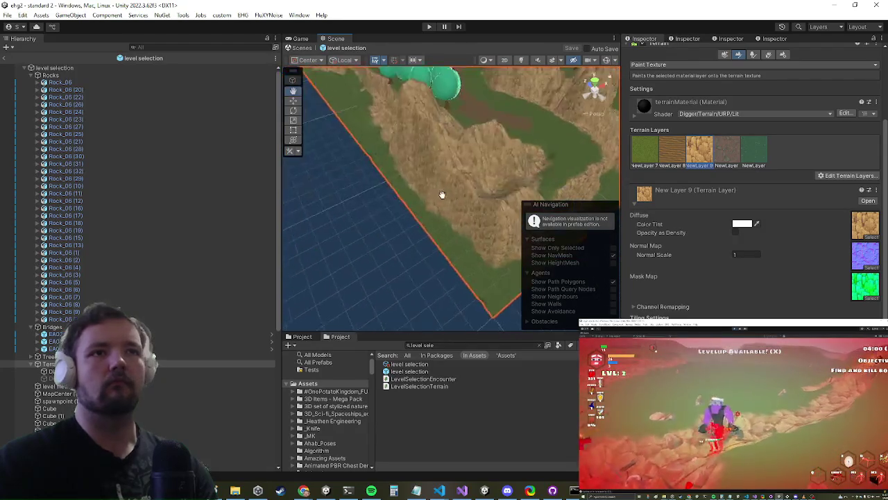
scroll(412, 219, "up", 8)
mouse_move(369, 214)
left_mouse_down()
mouse_move(394, 234)
mouse_move(368, 246)
mouse_move(396, 262)
mouse_move(423, 229)
mouse_move(483, 190)
left_mouse_up()
scroll(479, 189, "up", 3)
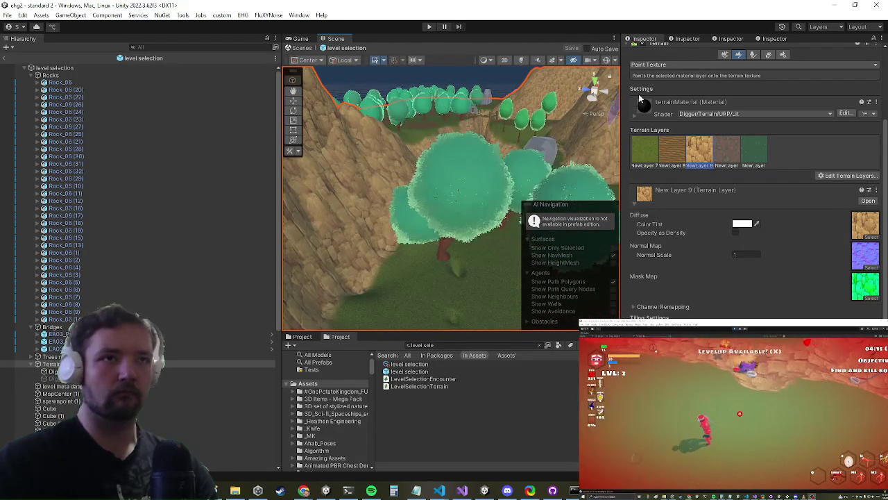
left_click(686, 64)
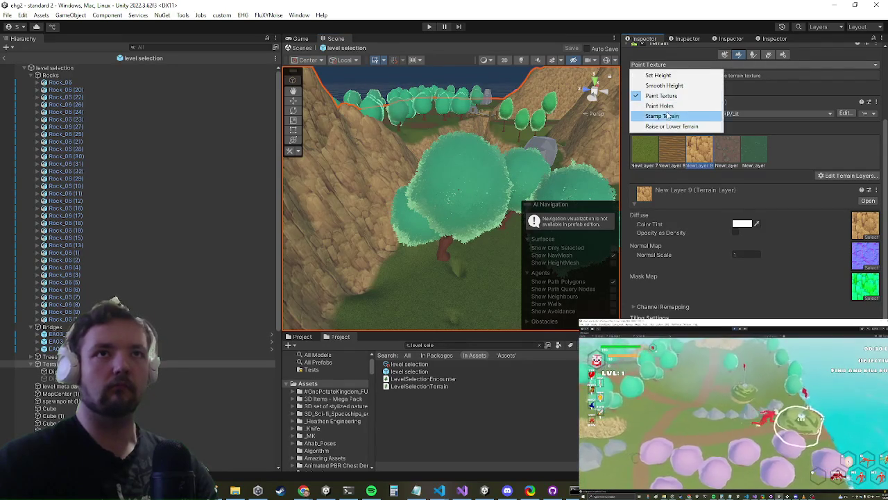
Switch the terrain tool to Smooth Height while surveying the valley, rocky cliff and tree groups
left_click(666, 84)
left_click_drag(521, 203, 467, 207)
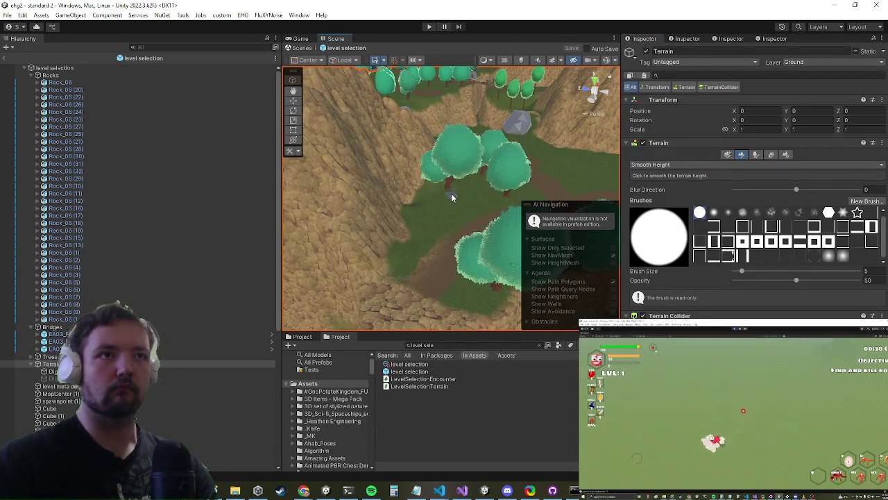
scroll(463, 200, "down", 5)
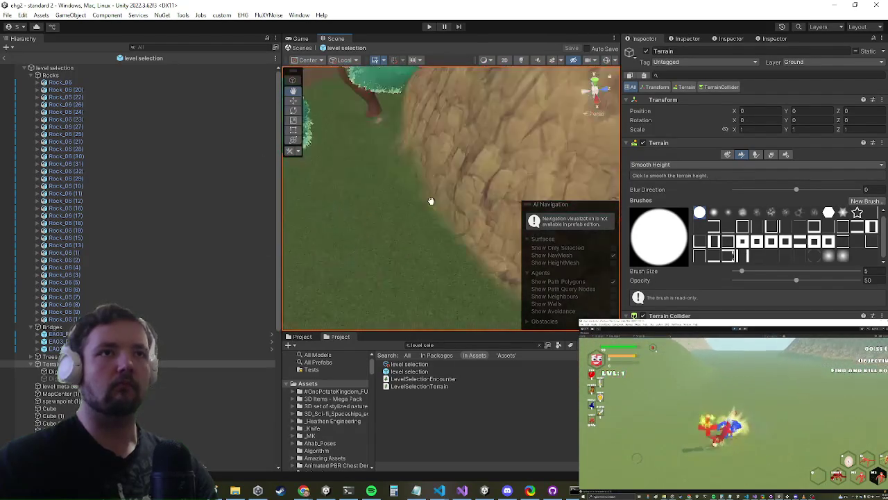
scroll(429, 199, "down", 5)
mouse_move(412, 174)
left_mouse_down()
mouse_move(426, 193)
mouse_move(418, 188)
mouse_move(428, 178)
mouse_move(439, 197)
left_mouse_up()
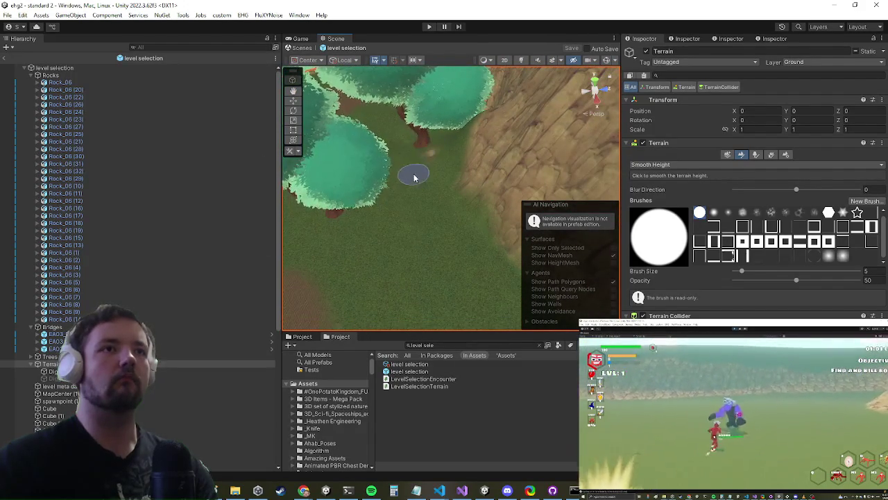
scroll(466, 168, "up", 3)
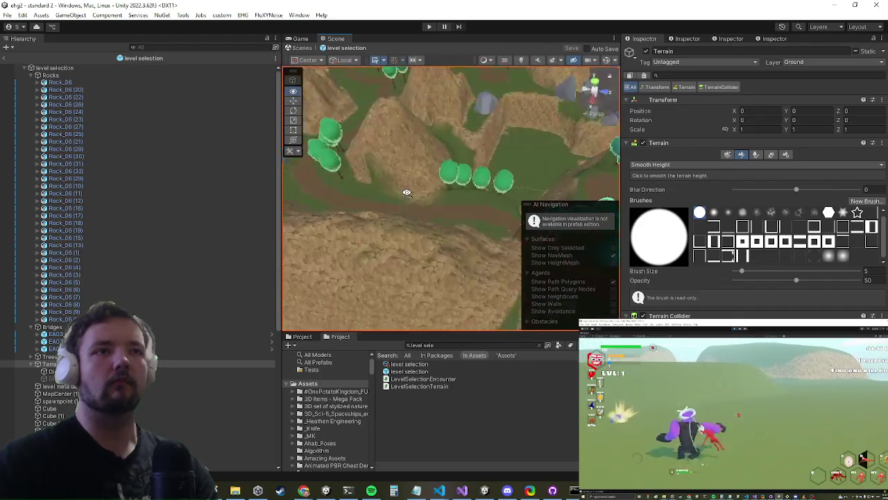
mouse_move(482, 106)
left_mouse_down()
mouse_move(460, 135)
mouse_move(439, 121)
mouse_move(441, 156)
left_mouse_up()
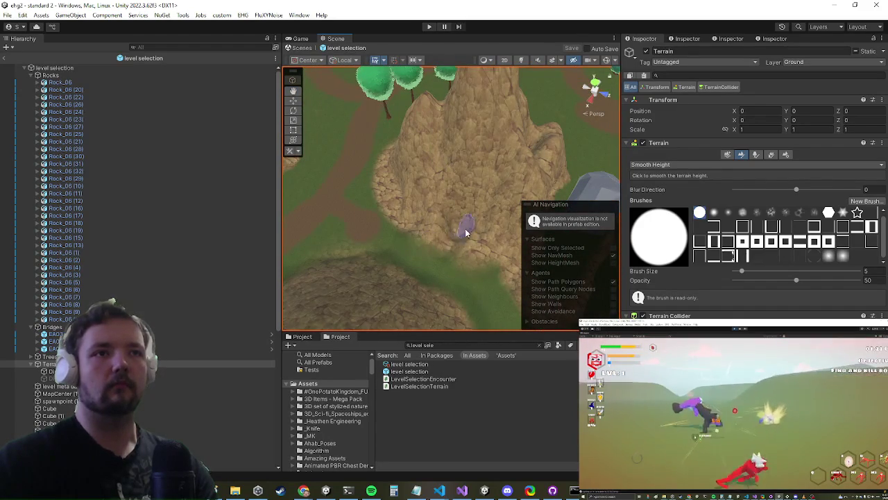
mouse_move(438, 253)
left_mouse_down()
mouse_move(460, 263)
mouse_move(412, 222)
mouse_move(414, 208)
mouse_move(402, 222)
mouse_move(406, 200)
mouse_move(416, 178)
mouse_move(454, 191)
mouse_move(470, 180)
left_mouse_up()
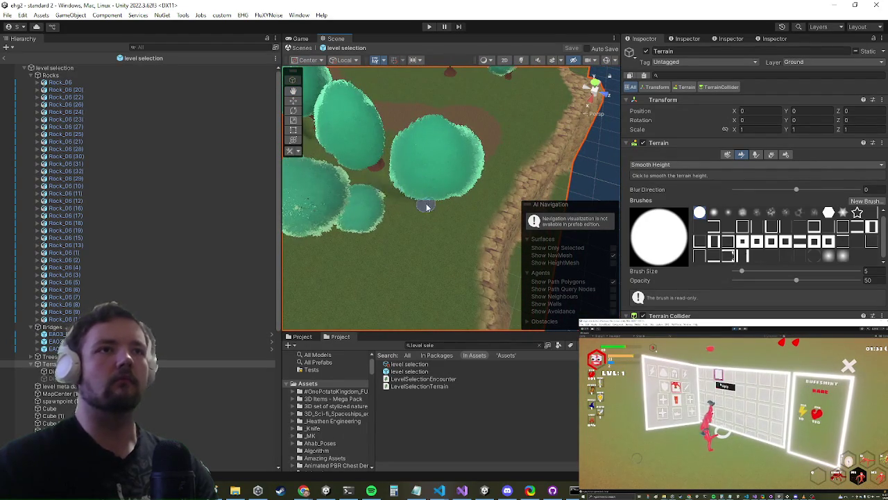
left_click_drag(358, 174, 344, 177)
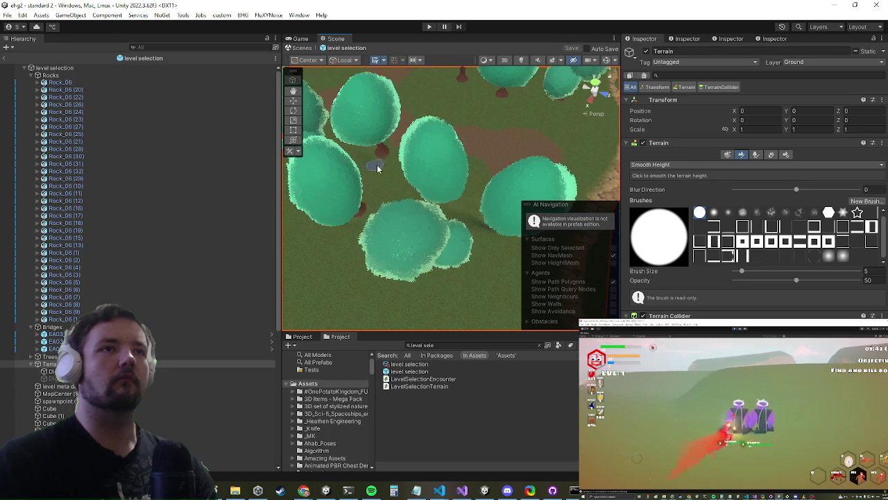
scroll(492, 154, "down", 1)
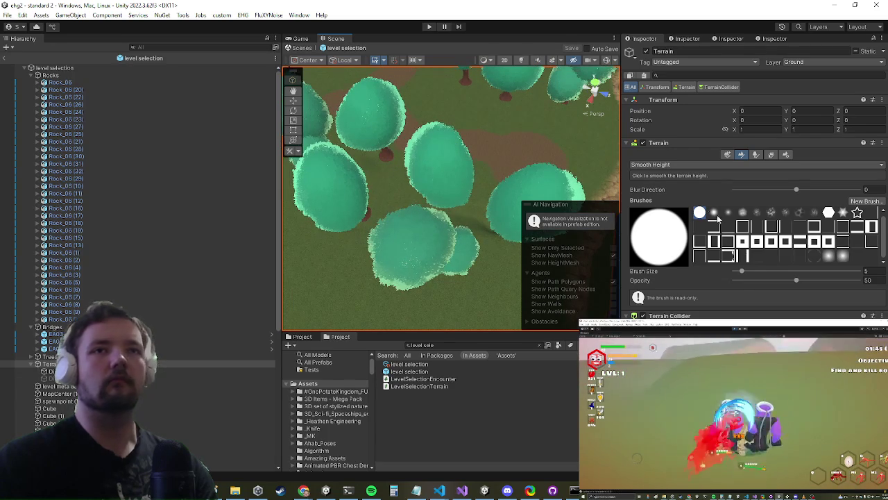
Set the smoothing brush size to 7, keeping opacity at 50
left_click(746, 272)
scroll(466, 217, "down", 5)
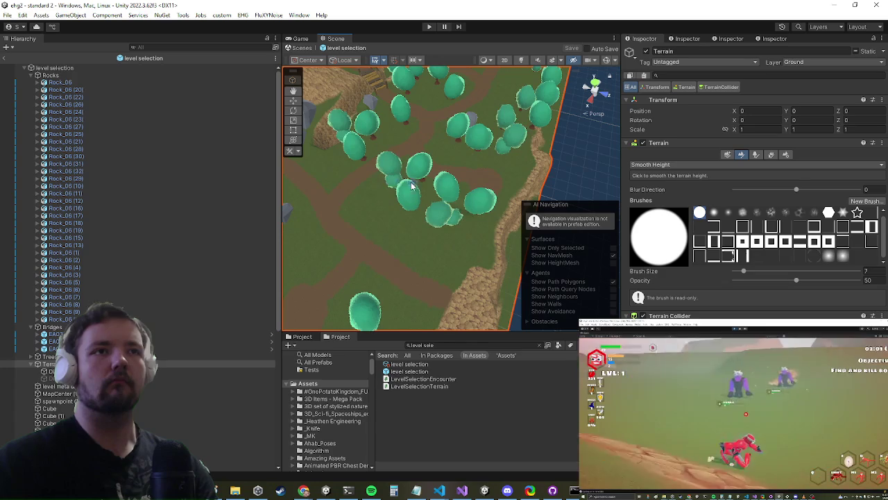
scroll(416, 181, "up", 5)
scroll(424, 162, "down", 4)
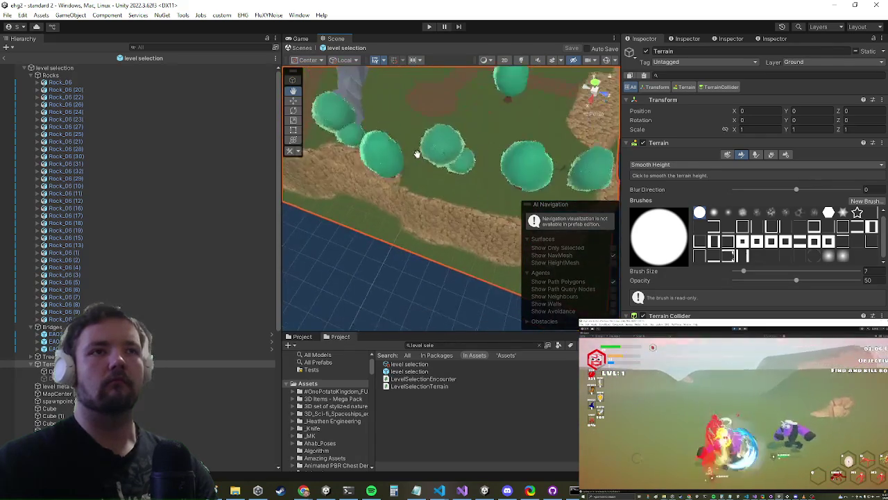
scroll(410, 159, "up", 5)
scroll(414, 144, "up", 5)
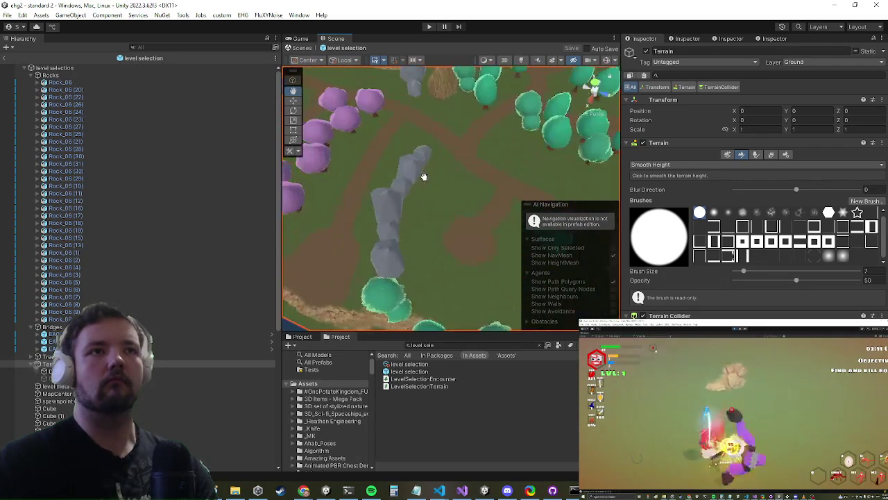
scroll(442, 172, "down", 5)
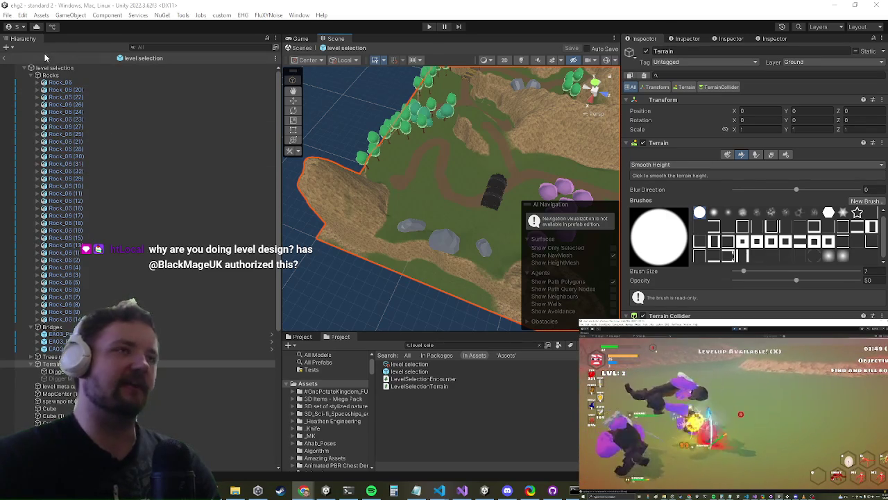
Exit the level selection prefab back to the standard 2 scene and enter play mode
left_click(6, 58)
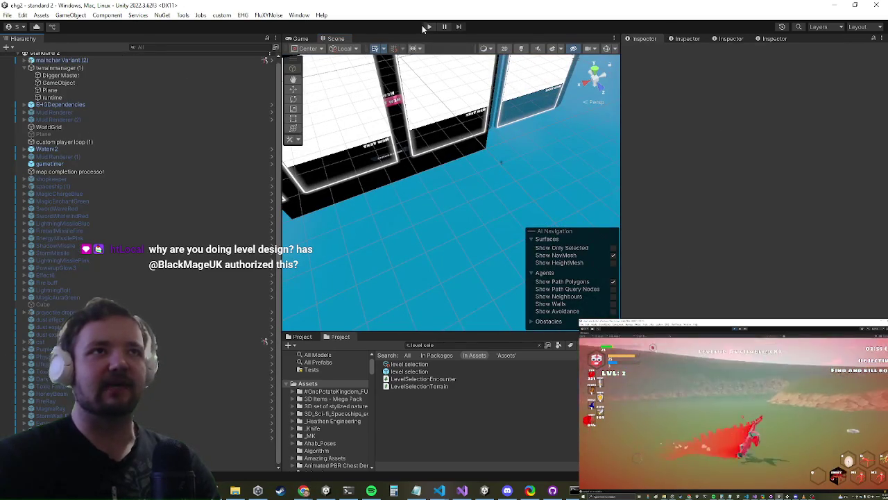
left_click(428, 27)
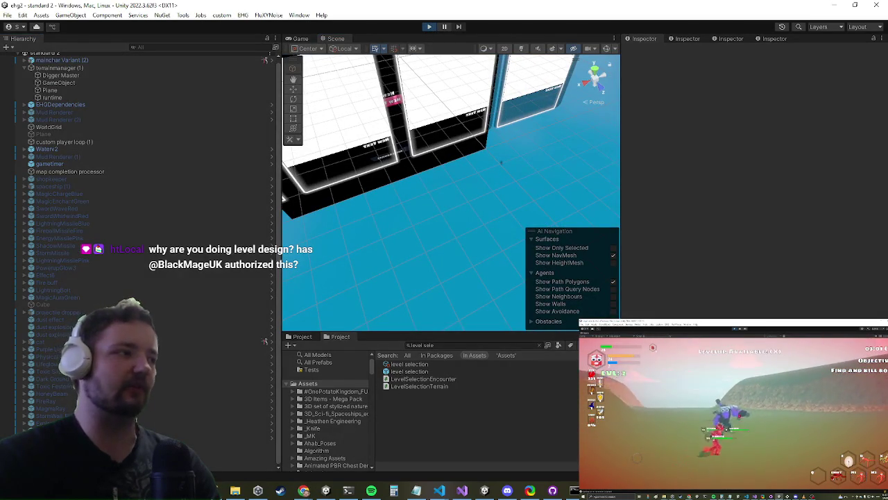